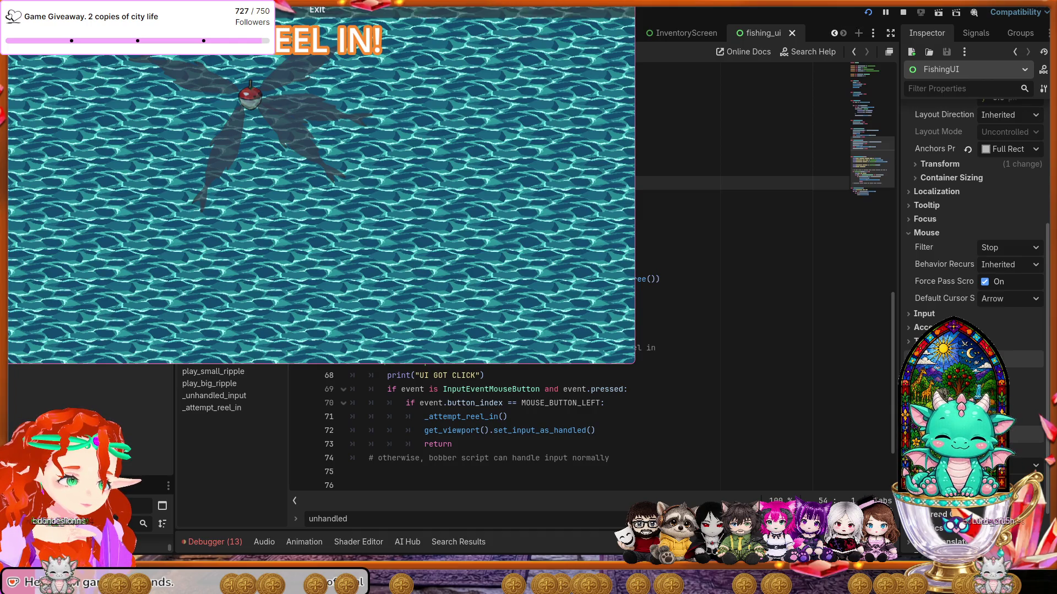
# Stop the running fishing game test with F8.
pyautogui.press('F8')
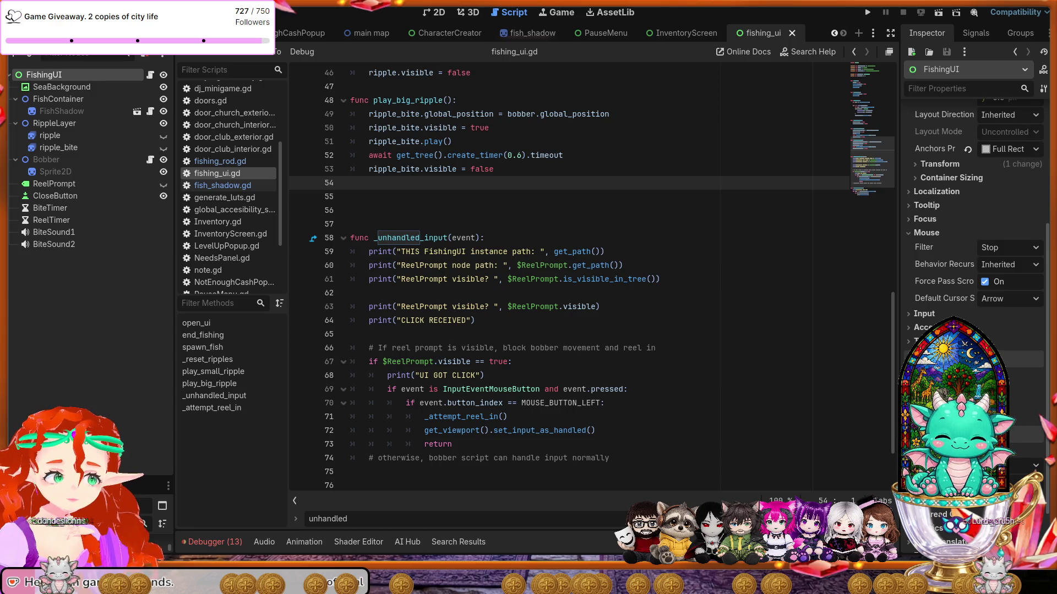
# Search fishing_ui.gd for 'if event.pressed:', then view the Bobber node's signals.
pyautogui.click(657, 294)
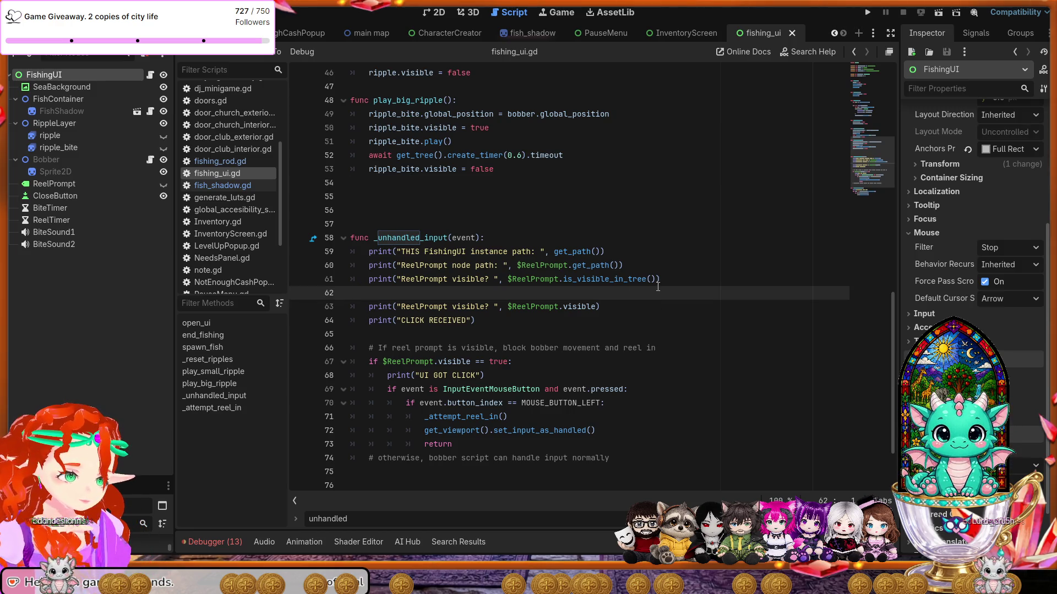
pyautogui.hotkey('ctrl', 'f')
pyautogui.write('if event.pressed:')
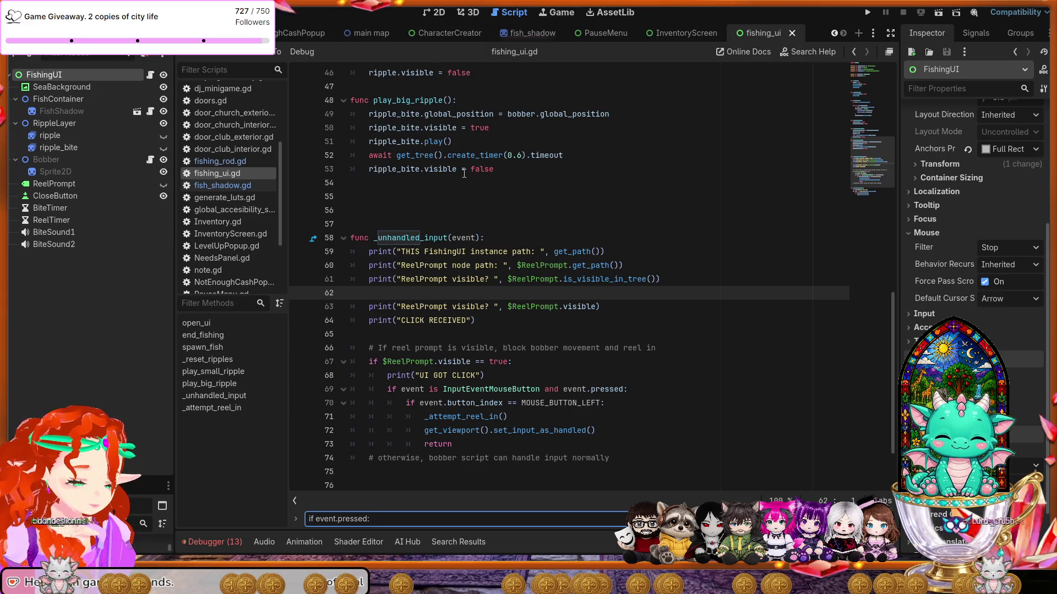
pyautogui.click(57, 160)
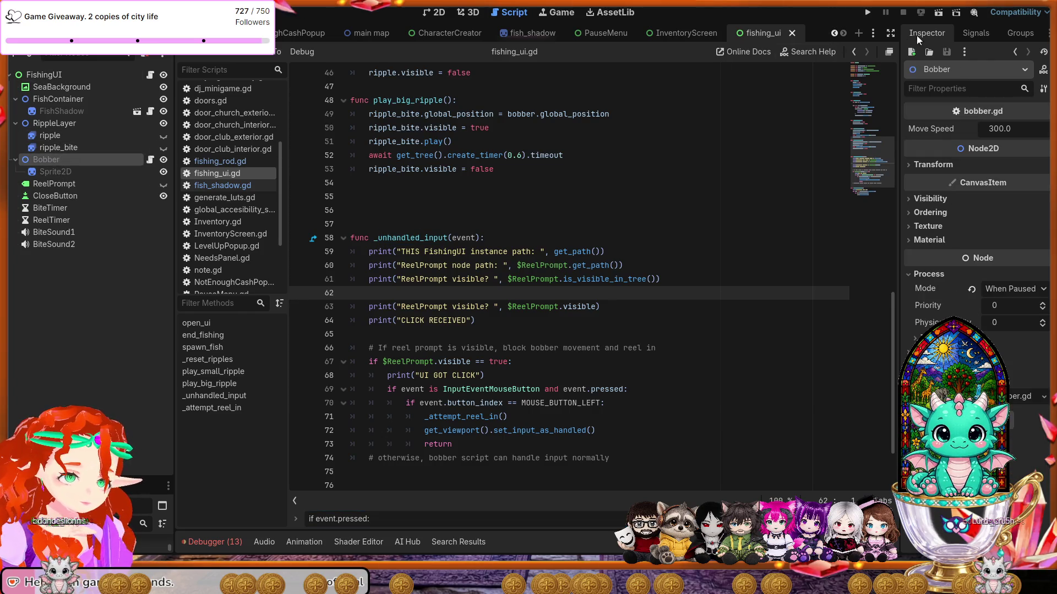
pyautogui.click(963, 32)
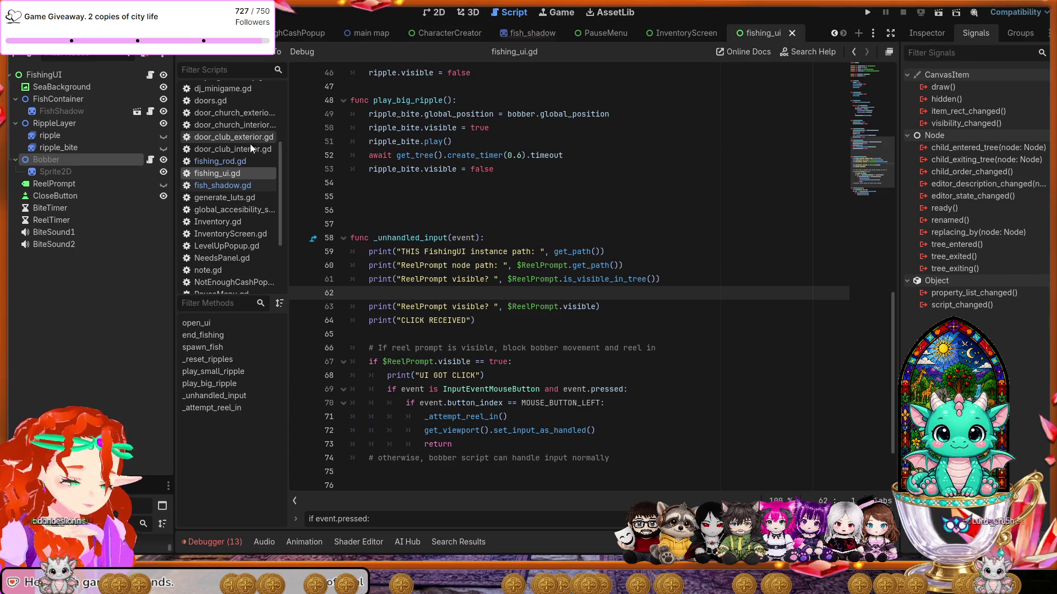
# Check the signals of the ReelPrompt, Sprite2D and FishContainer nodes in turn.
pyautogui.click(72, 180)
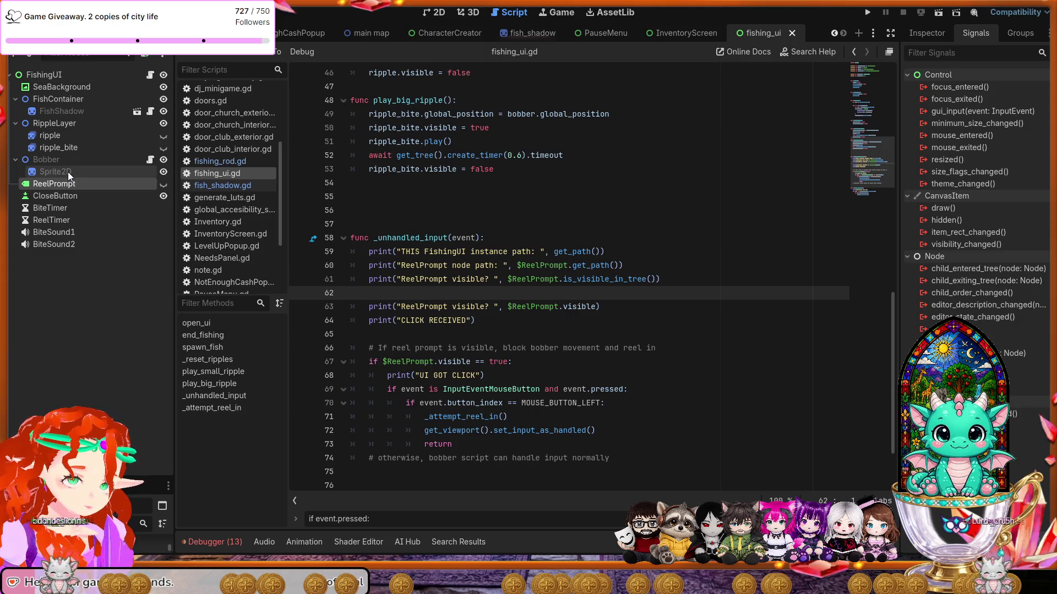
pyautogui.click(68, 172)
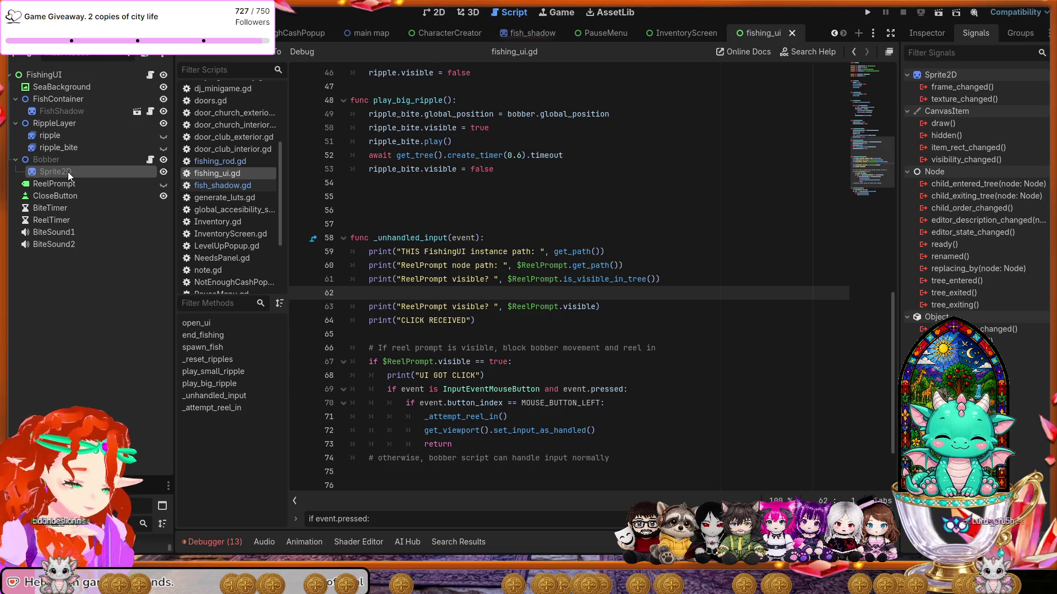
pyautogui.click(50, 103)
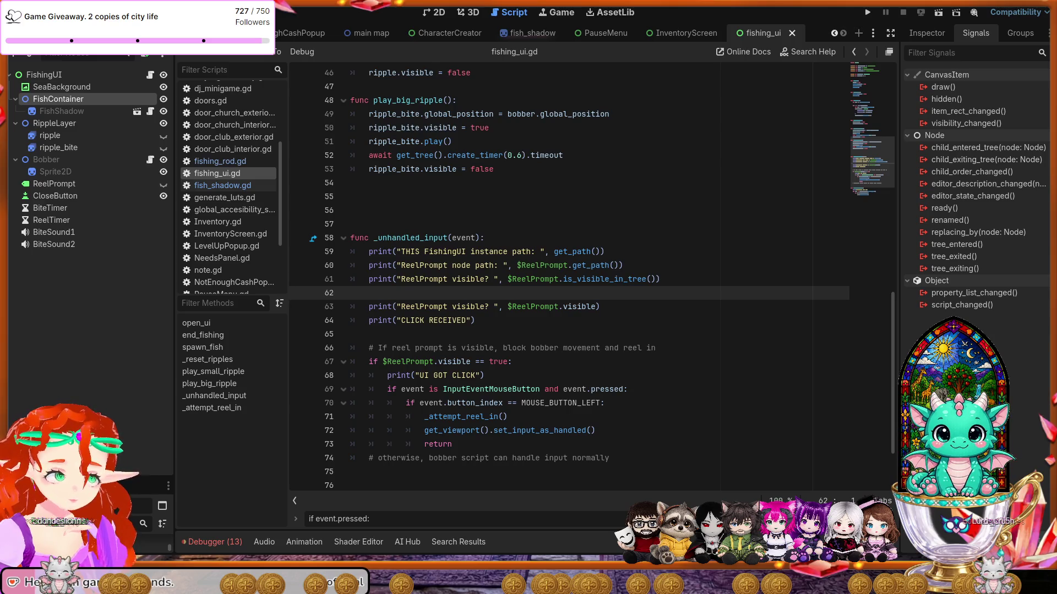
pyautogui.scroll(7, 591, 279)
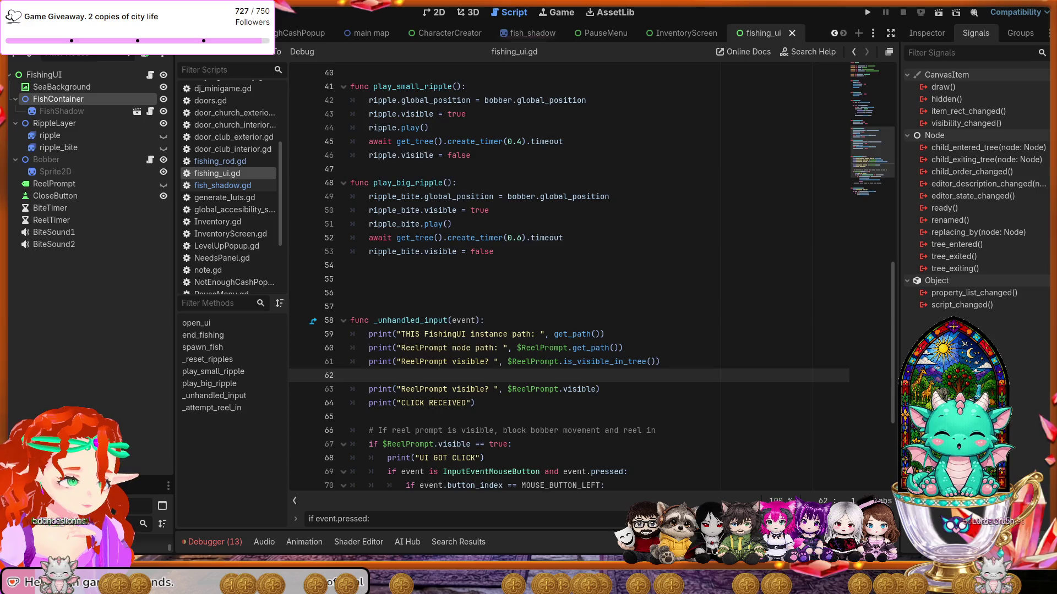
pyautogui.scroll(3, 592, 279)
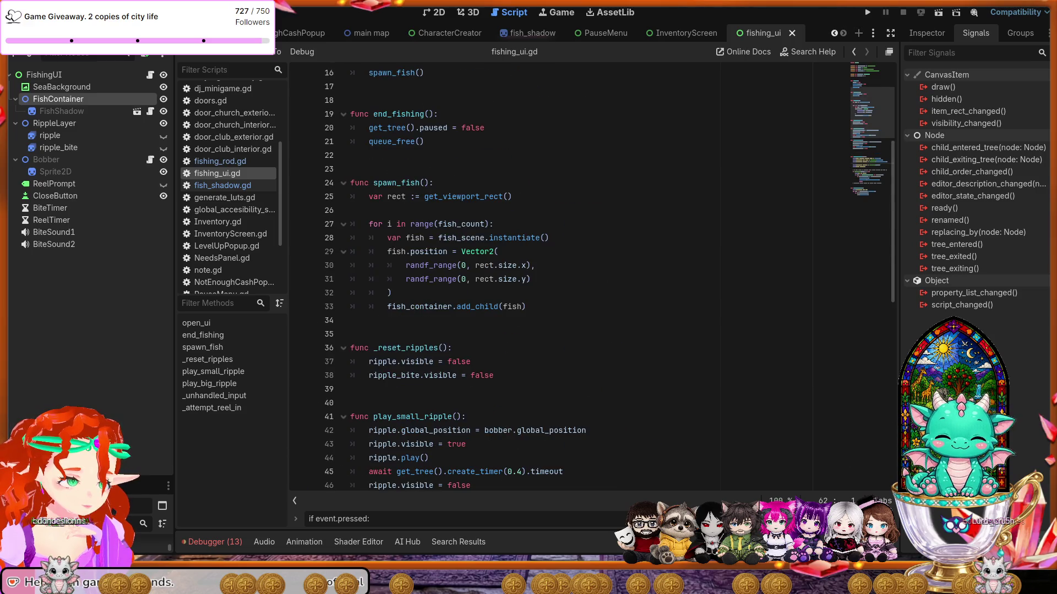
pyautogui.scroll(5, 591, 279)
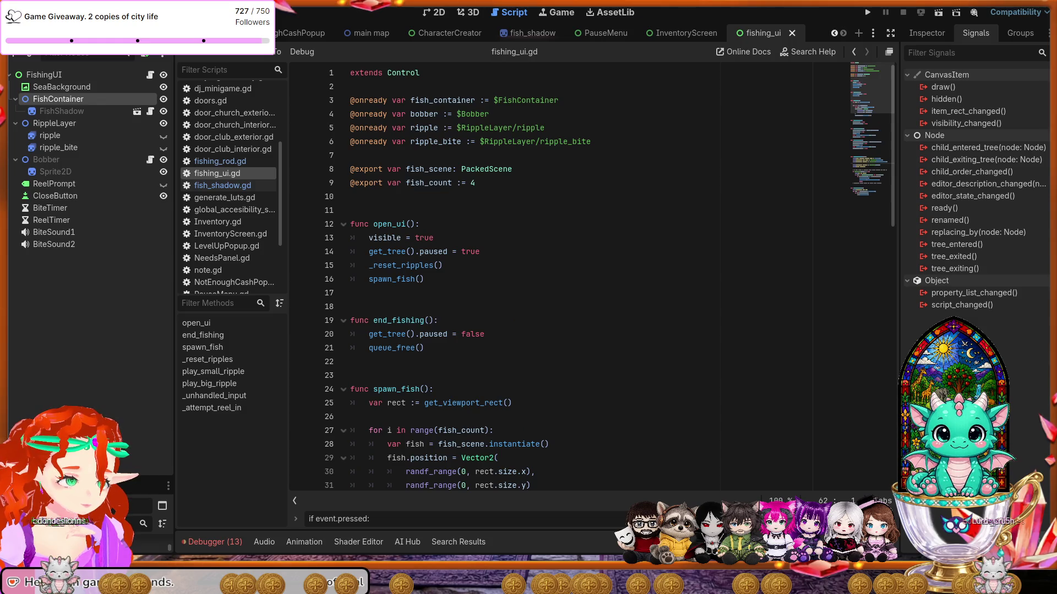
pyautogui.scroll(-3, 591, 279)
pyautogui.scroll(-10, 592, 279)
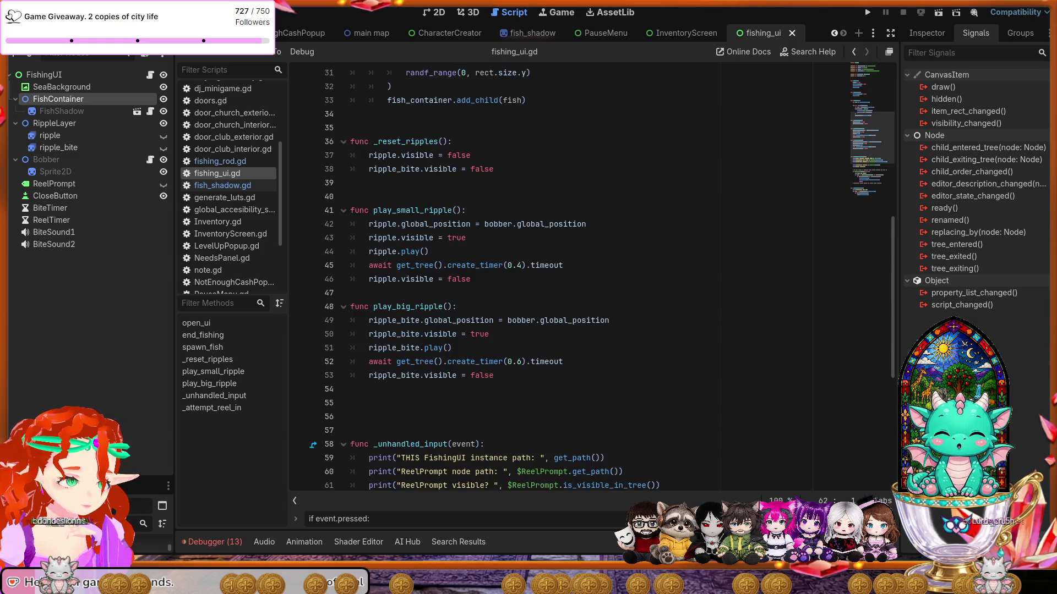
pyautogui.scroll(-4, 591, 279)
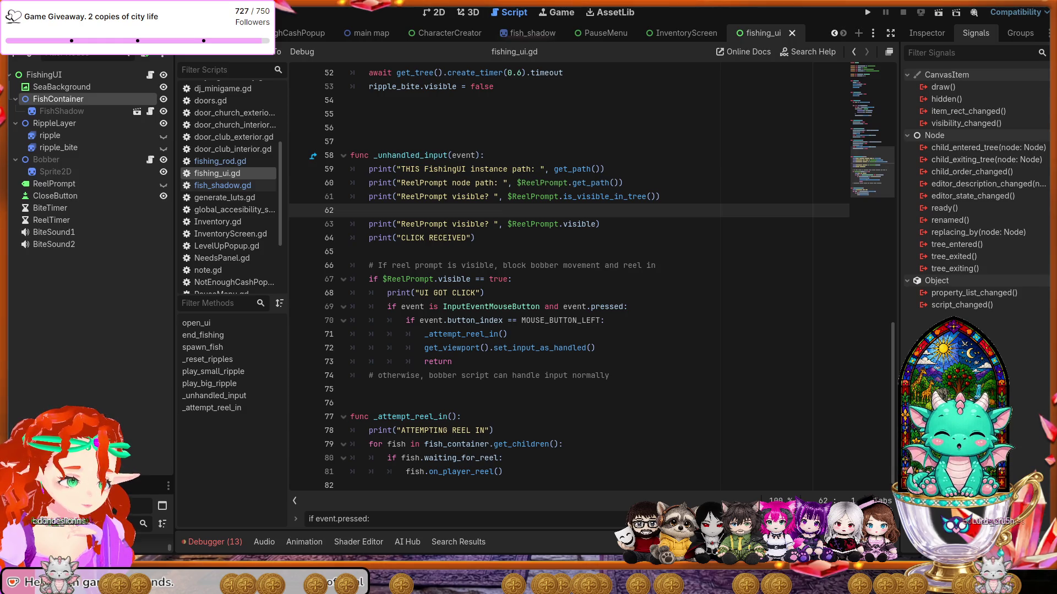
# Look over line 81 of fish_shadow.gd, glance at fishing_rod.gd, then return to fishing_ui.gd.
pyautogui.click(223, 186)
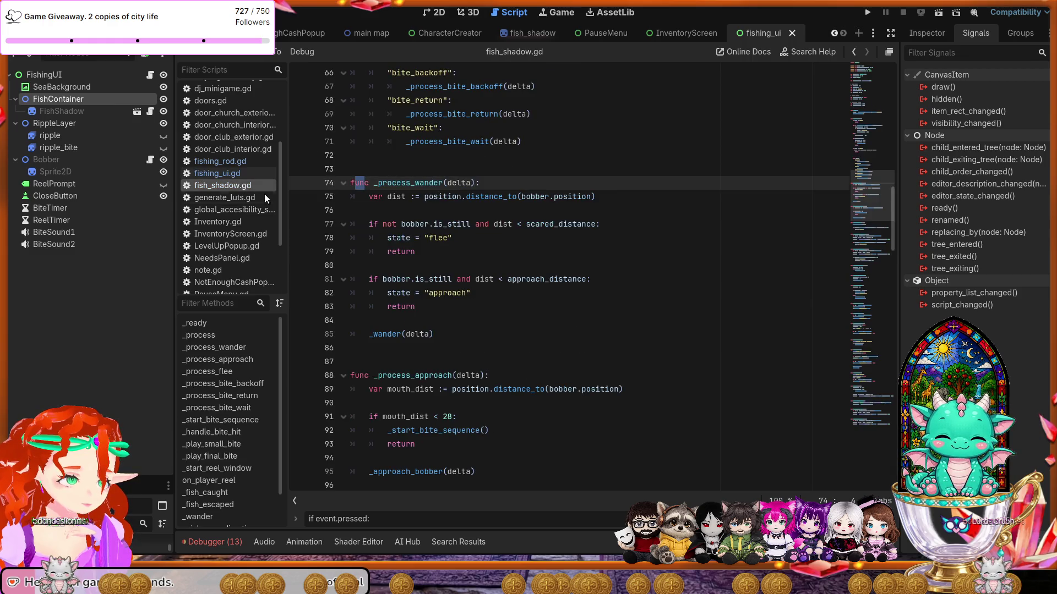
pyautogui.click(443, 279)
pyautogui.hotkey('ctrl', 'f')
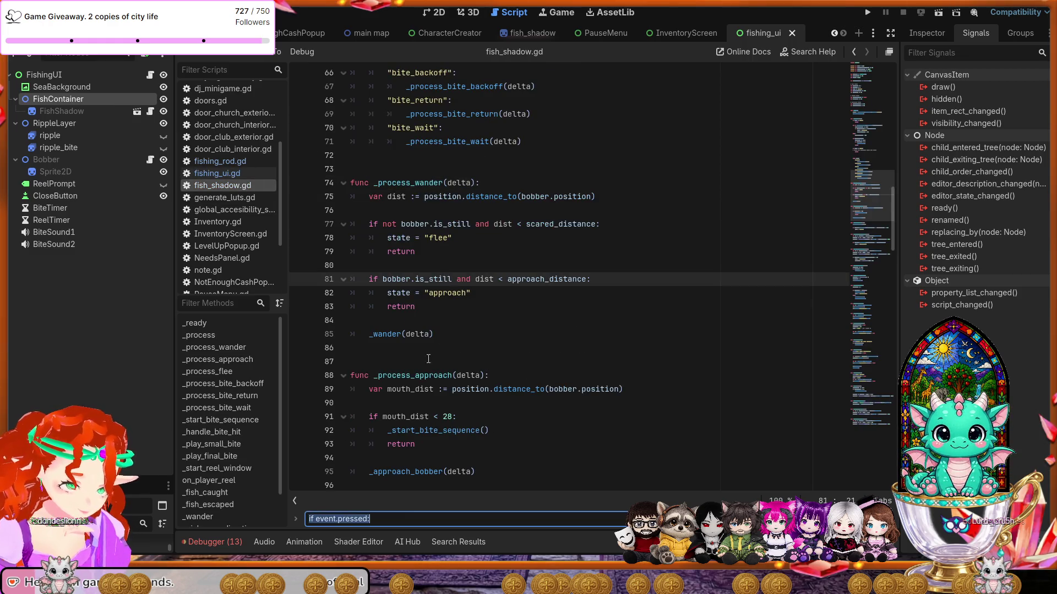
pyautogui.press('End')
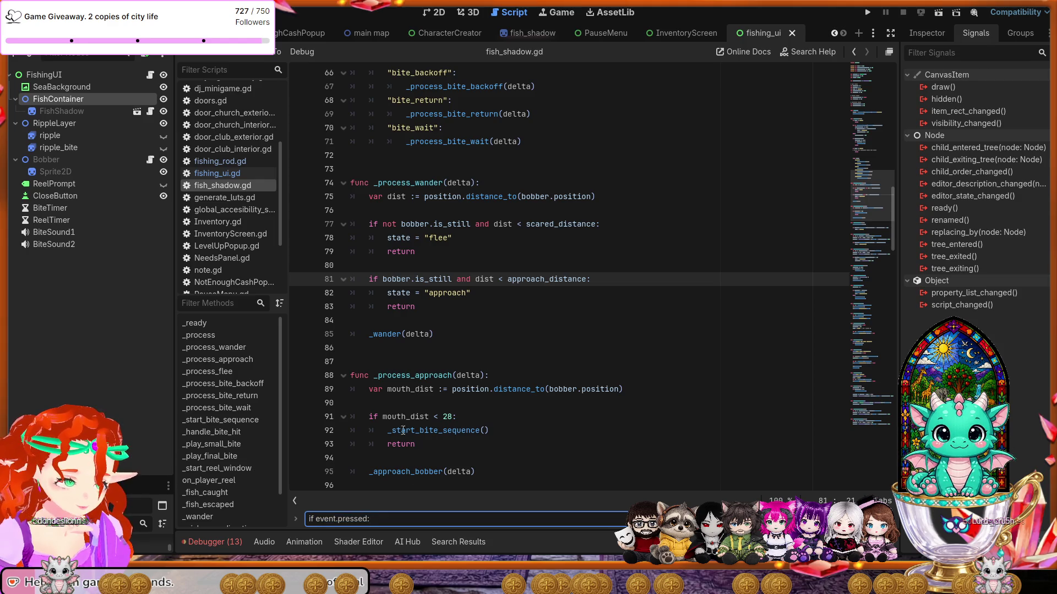
pyautogui.click(223, 162)
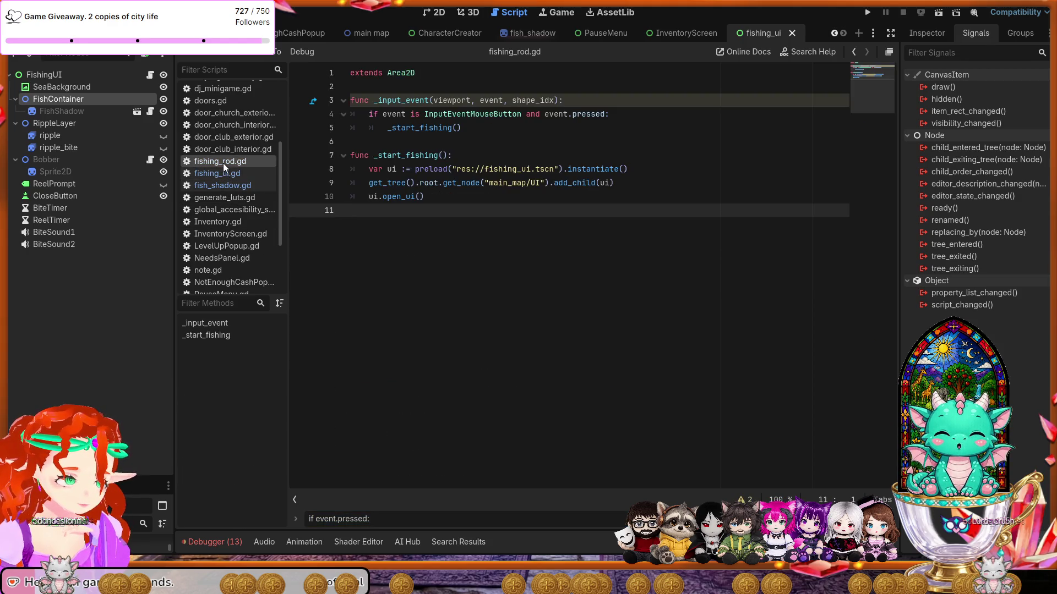
pyautogui.click(206, 173)
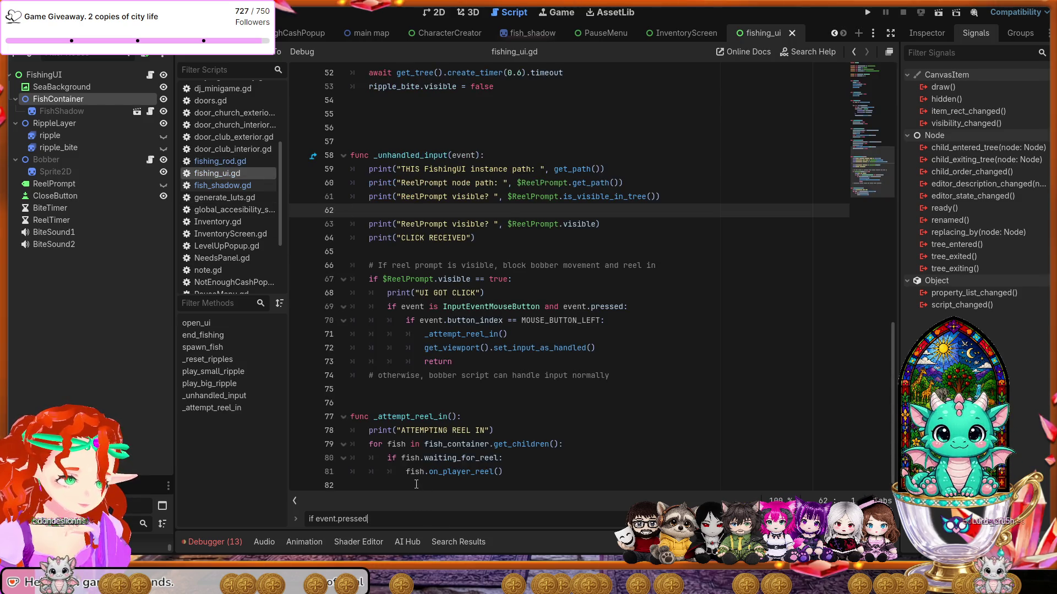
# Clear and close the script search, select all of fishing_ui.gd, then view door_club_interior.gd.
pyautogui.press('BackSpace')
pyautogui.press('BackSpace')
pyautogui.press('BackSpace')
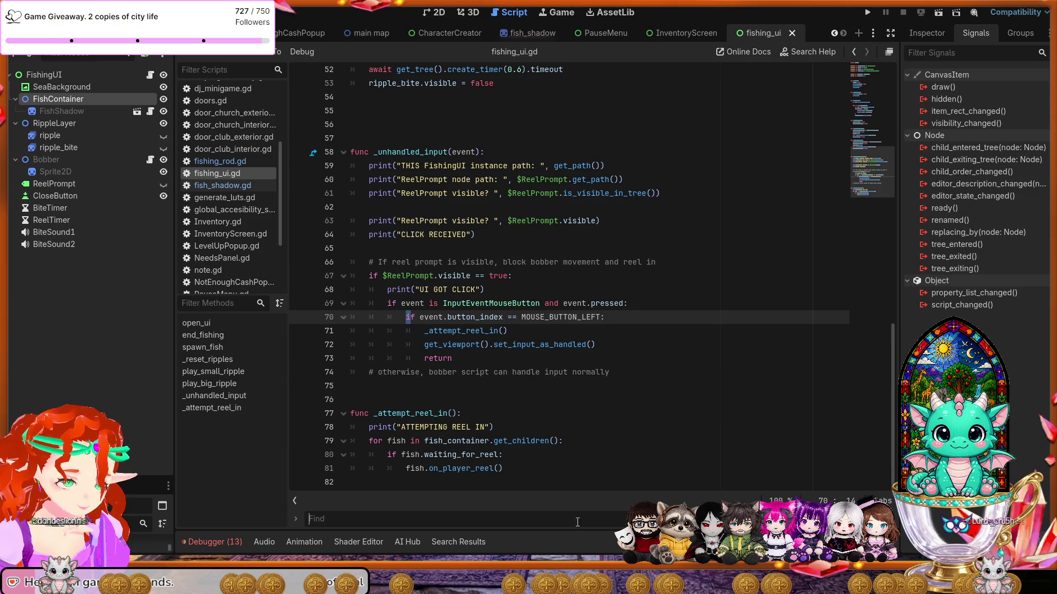
pyautogui.press('Escape')
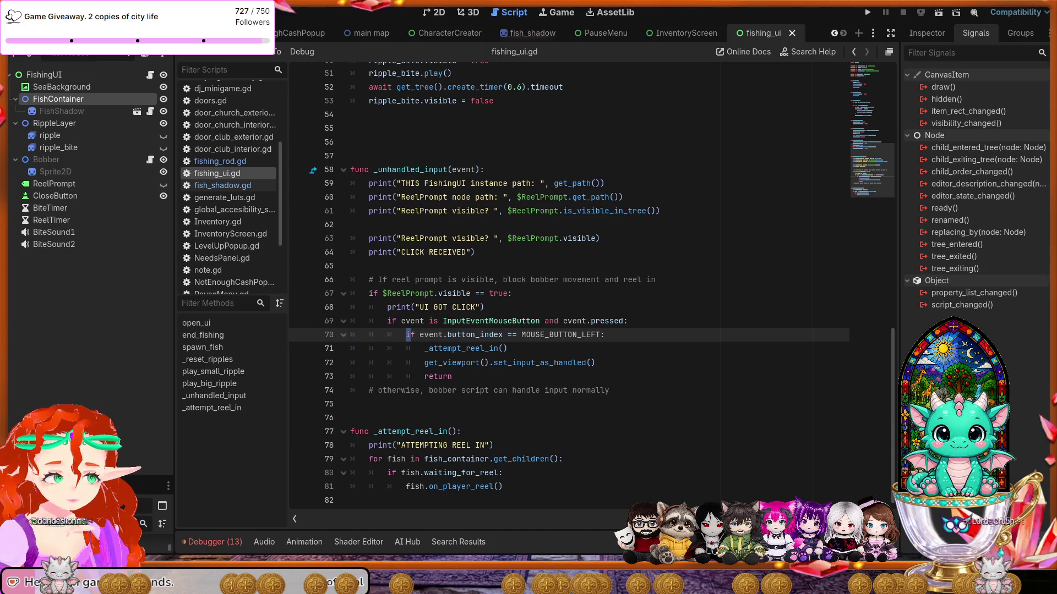
pyautogui.click(680, 415)
pyautogui.hotkey('ctrl', 'a')
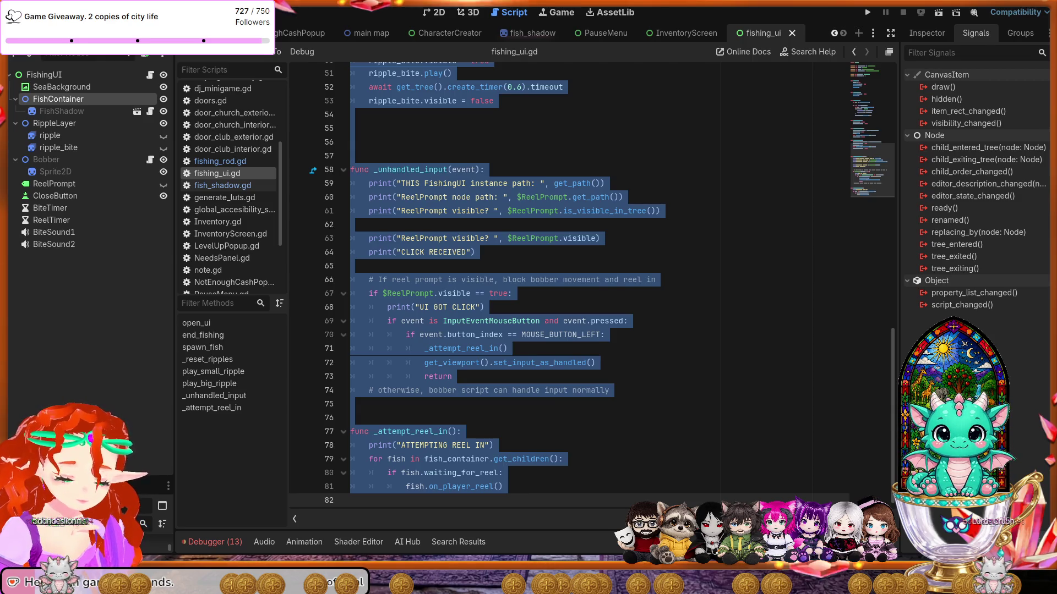
pyautogui.click(217, 148)
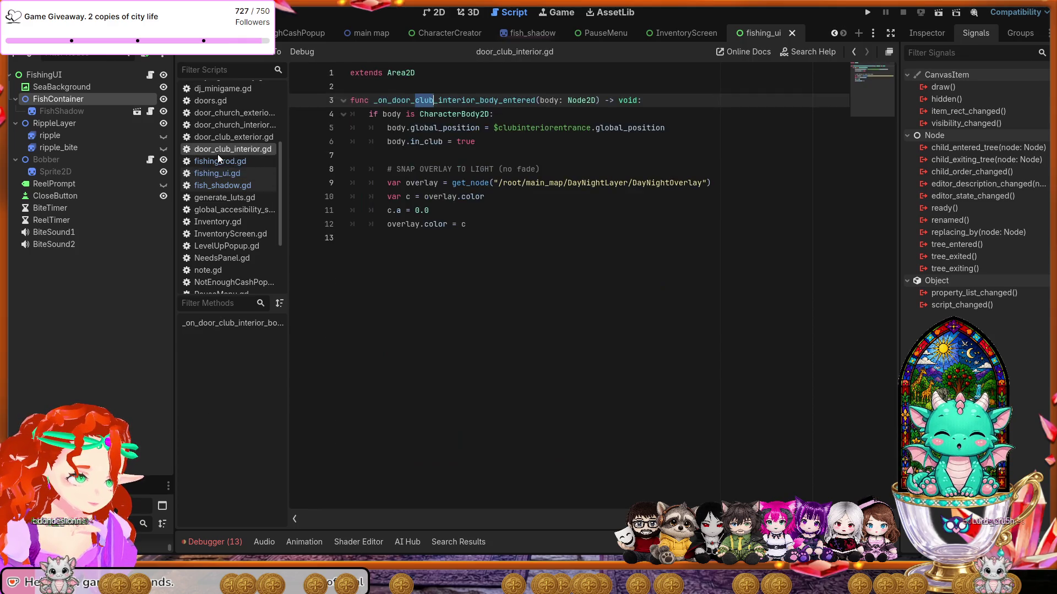
# Select all the code in fishing_rod.gd, then switch to fish_shadow.gd.
pyautogui.click(218, 161)
pyautogui.click(393, 181)
pyautogui.hotkey('ctrl', 'a')
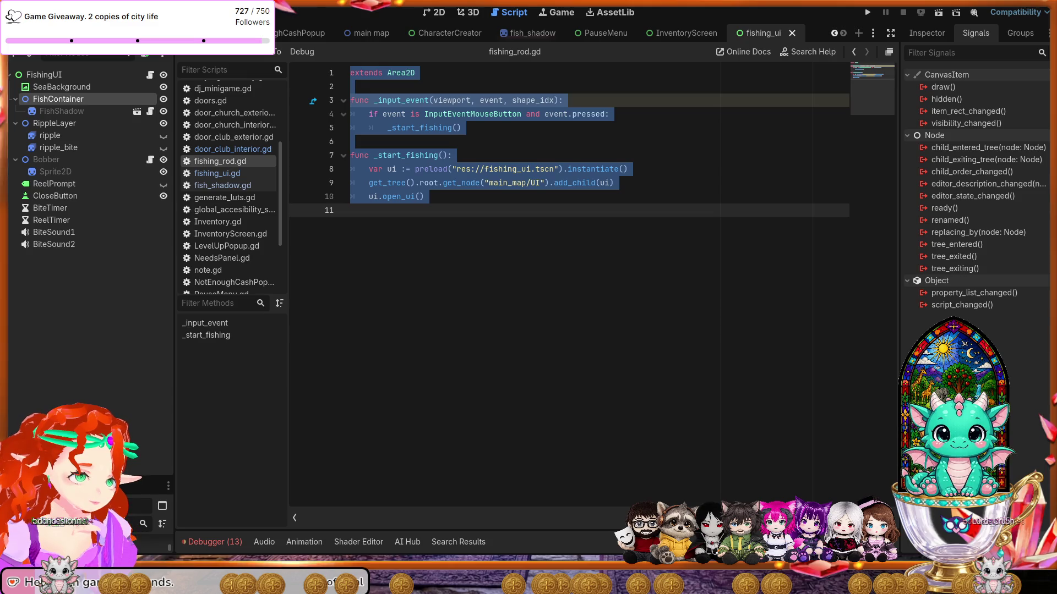
pyautogui.click(223, 186)
# Select all of fish_shadow.gd's code, later clearing the selection.
pyautogui.click(447, 265)
pyautogui.hotkey('ctrl', 'a')
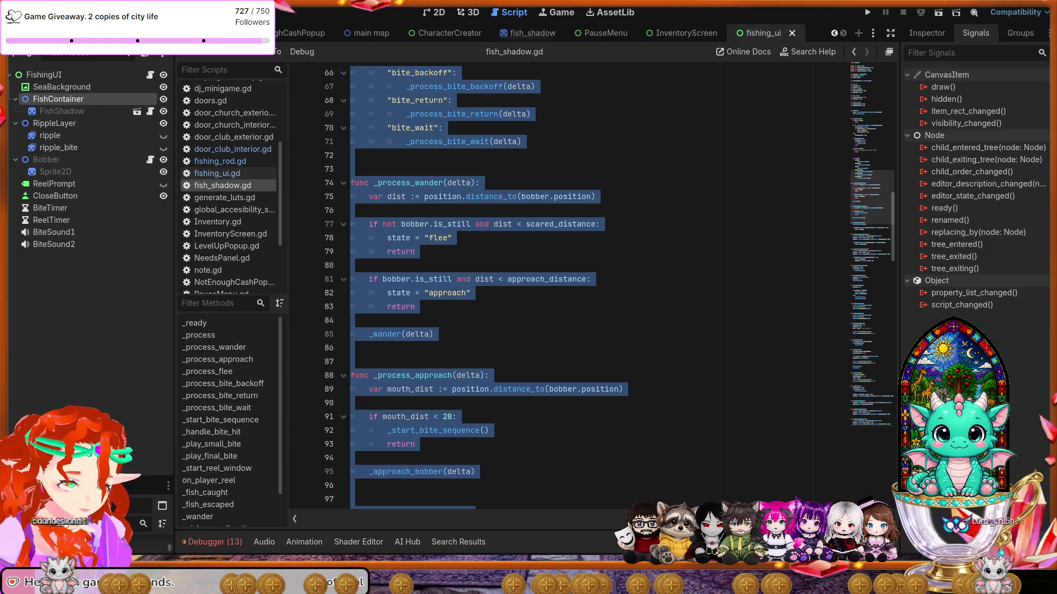
pyautogui.click(451, 290)
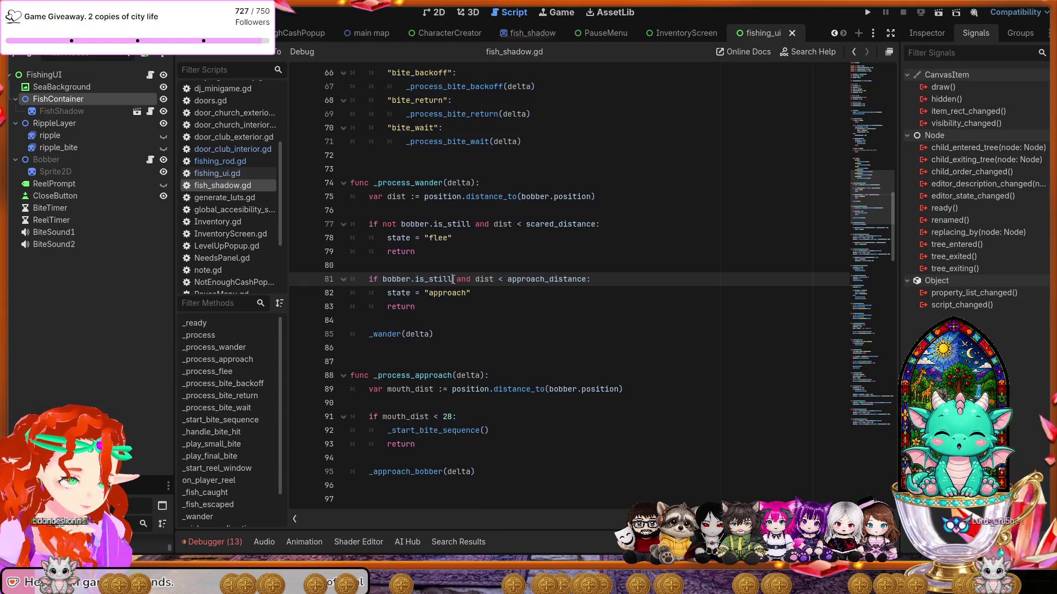
# Scroll through fish_shadow.gd, then switch back to fishing_ui.gd.
pyautogui.scroll(-12, 459, 297)
pyautogui.scroll(-12, 459, 297)
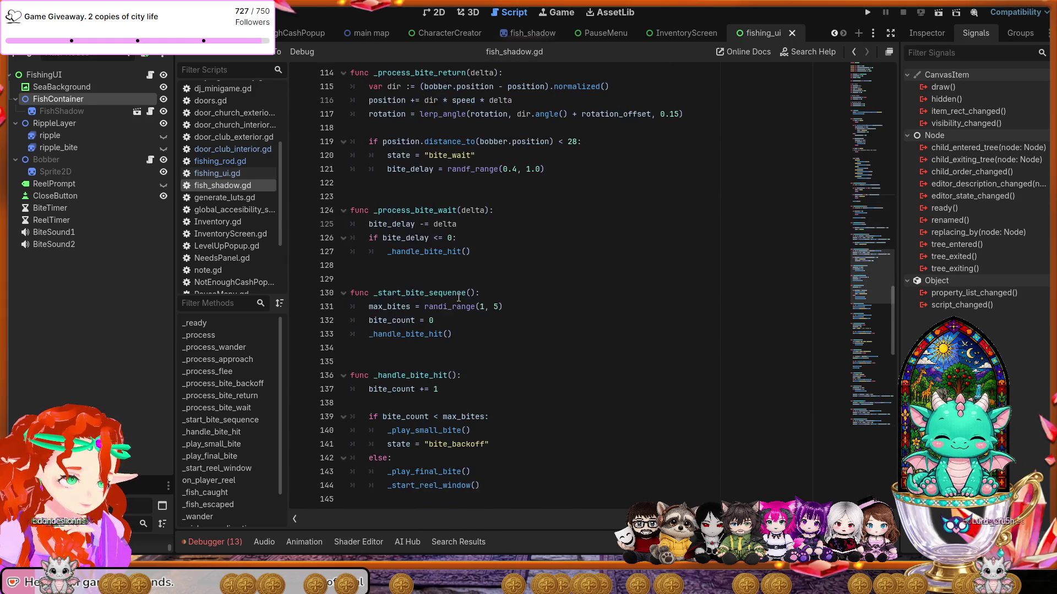
pyautogui.scroll(-9, 458, 297)
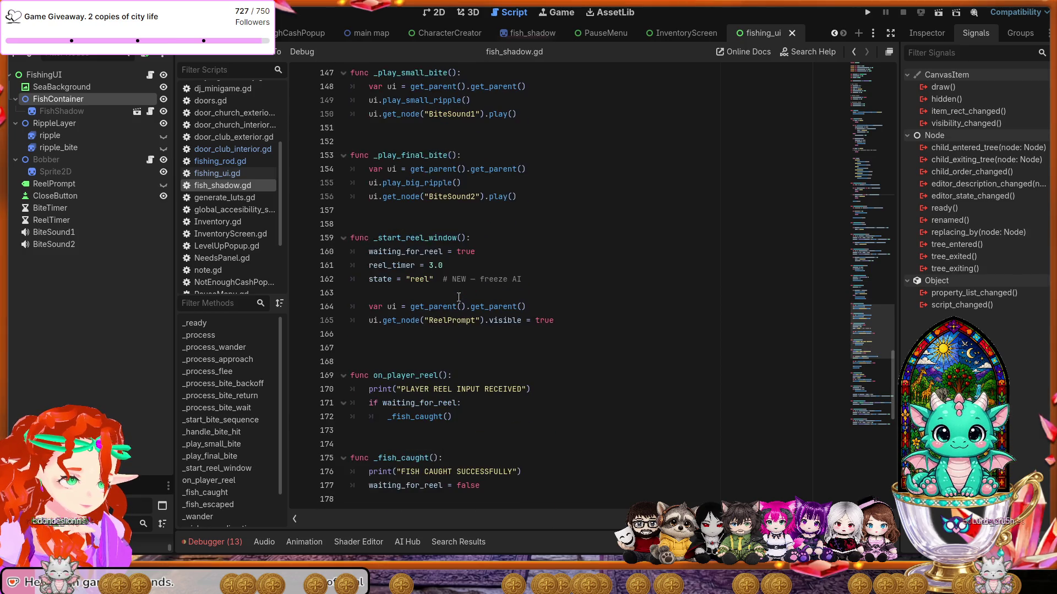
pyautogui.scroll(-8, 459, 298)
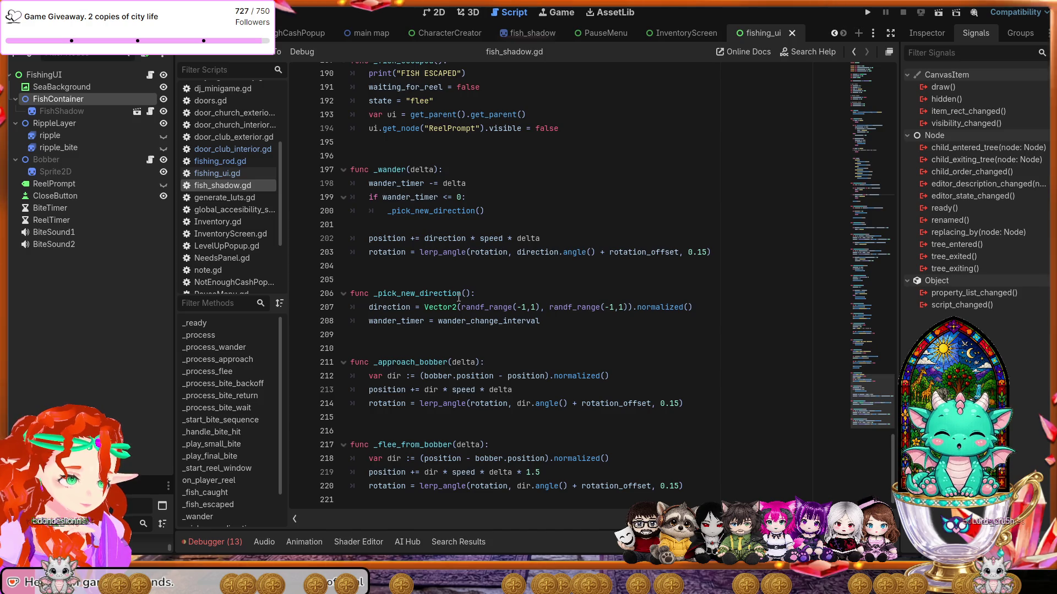
pyautogui.scroll(11, 458, 297)
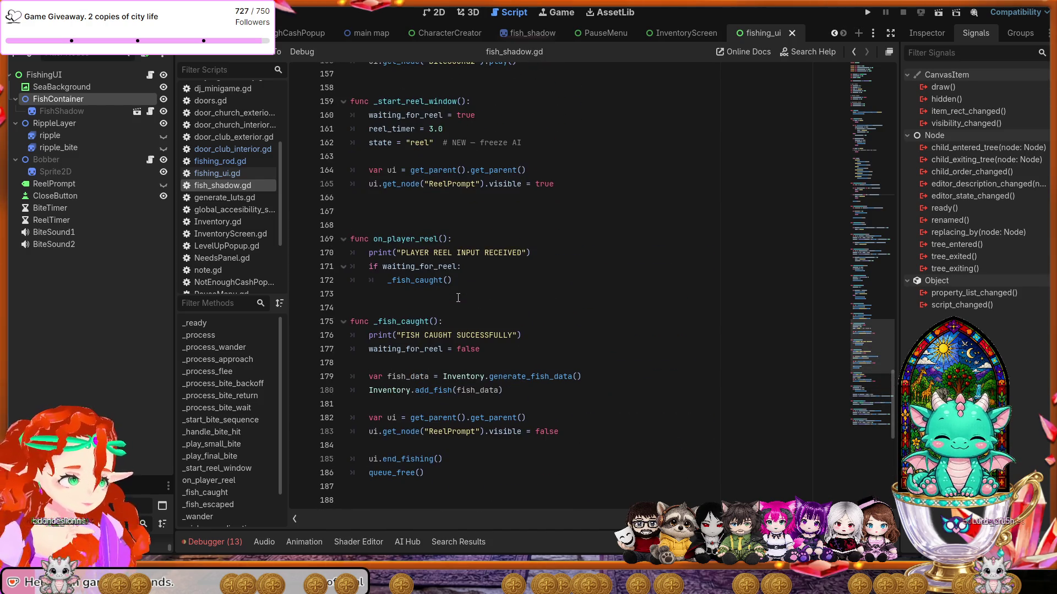
pyautogui.click(216, 173)
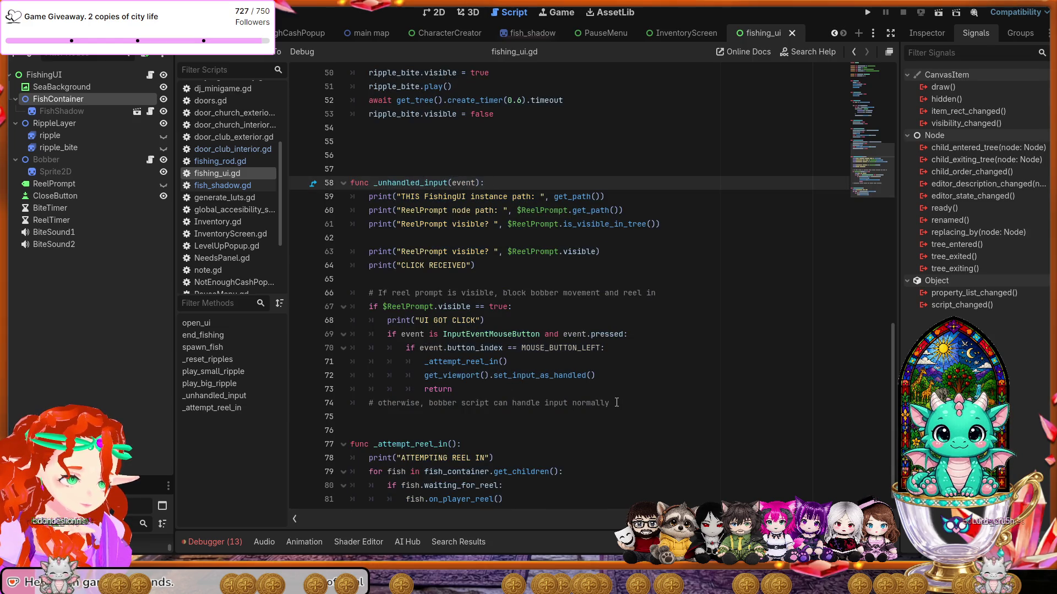
# Replace _unhandled_input with the pasted left-click reel-in handler and save fishing_ui.gd.
pyautogui.moveTo(600, 403); pyautogui.dragTo(547, 388)
pyautogui.moveTo(626, 403)
pyautogui.mouseDown()
pyautogui.moveTo(364, 265)
pyautogui.moveTo(339, 189)
pyautogui.mouseUp()
pyautogui.write('func _unhandled_input(event):     # Only care about real left mouse button presses     if not (event is InputEventMouseButton and event.button_index == MOUSE_BUTTON_LEFT and event.pressed):         return      print("CLICK RECEIVED")      # Try to reel in only if any fish is actually waiting     for fish in fish_container.get_children():         if fish.waiting_for_reel:             print("FISH IS WAITING, ATTEMPTING REEL IN")             _attempt_reel_in()             get_viewport().set_input_as_handled()             return      # No fish in reel window, let other input (like bobber) handle it     print("NO FISH WAITING, IGNORING CLICK")')
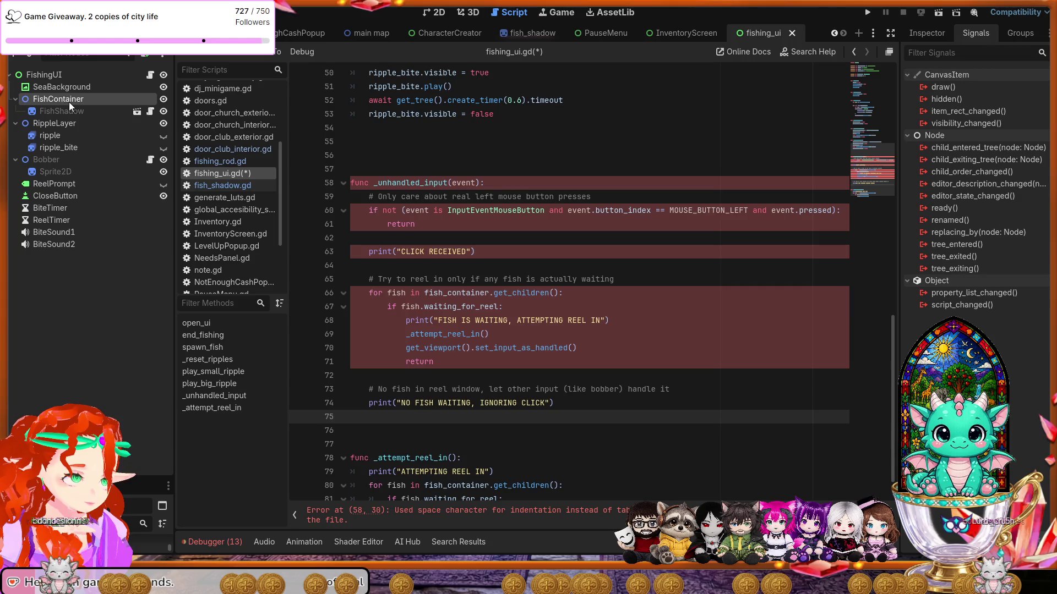
pyautogui.hotkey('ctrl', 's')
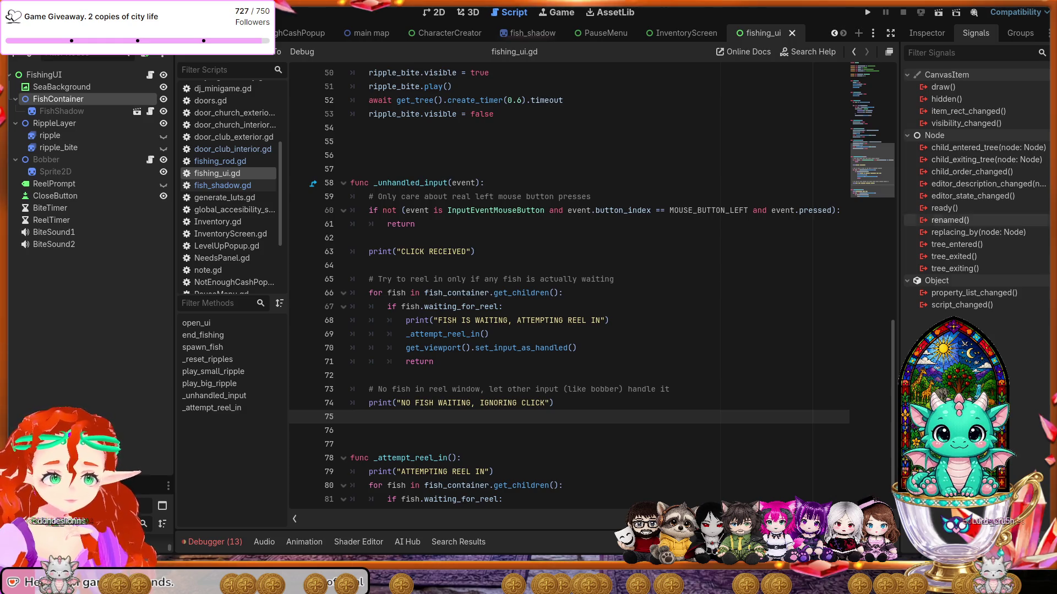
pyautogui.click(222, 186)
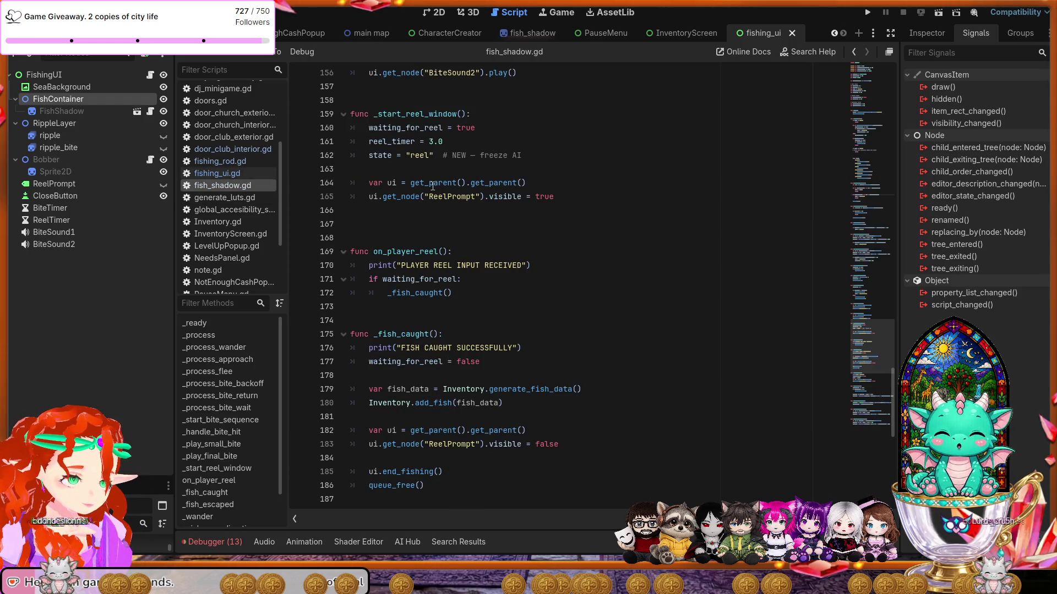
# Replace _start_reel_window in fish_shadow.gd with the pasted version, save, and run the game.
pyautogui.click(482, 116)
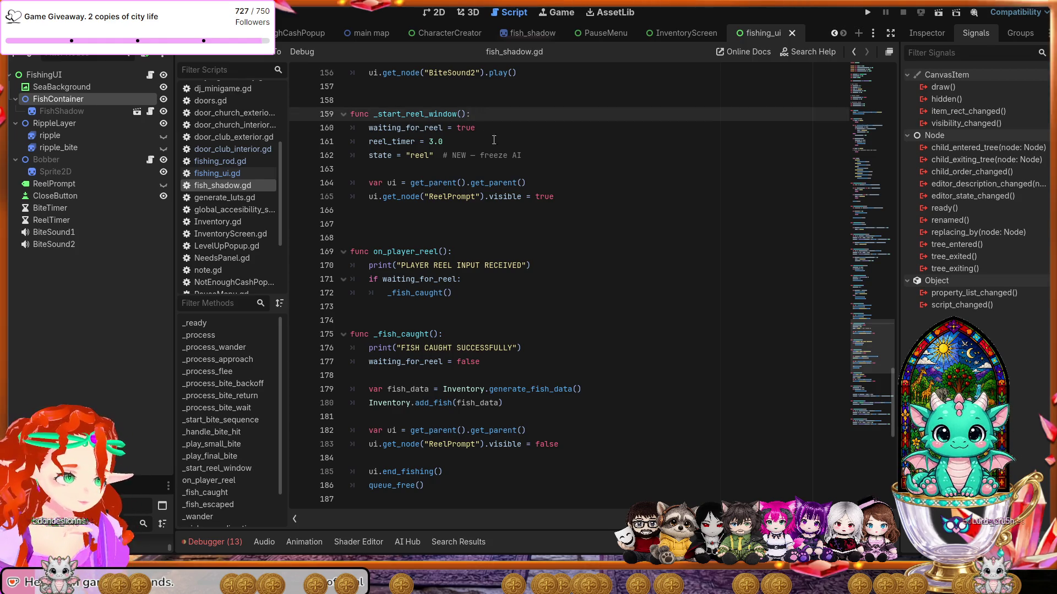
pyautogui.moveTo(554, 197)
pyautogui.mouseDown()
pyautogui.moveTo(485, 184)
pyautogui.moveTo(396, 129)
pyautogui.moveTo(352, 118)
pyautogui.mouseUp()
pyautogui.hotkey('ctrl', 'v')
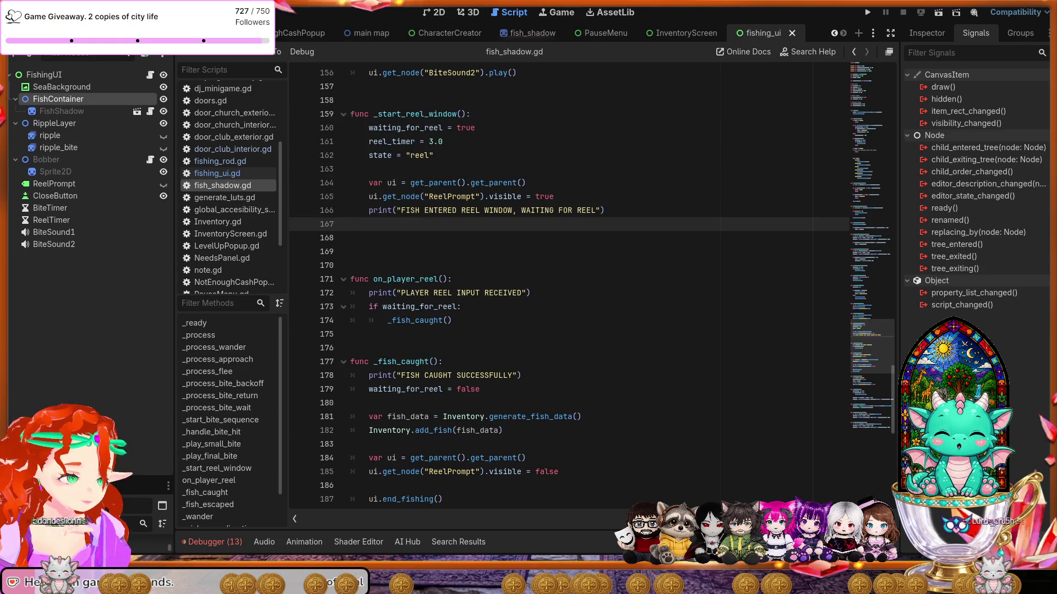
pyautogui.hotkey('ctrl', 's')
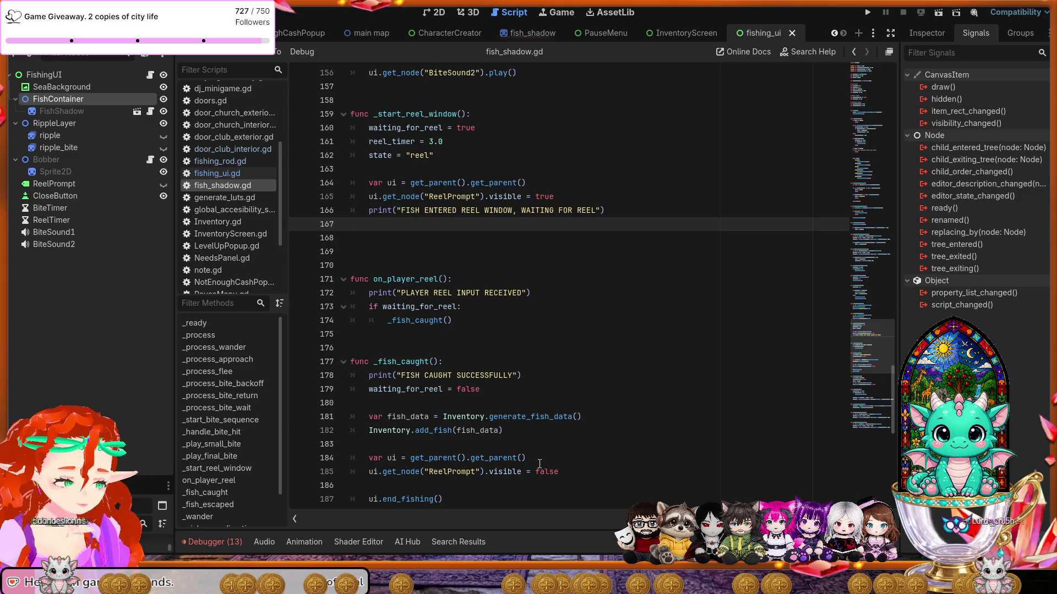
pyautogui.click(867, 12)
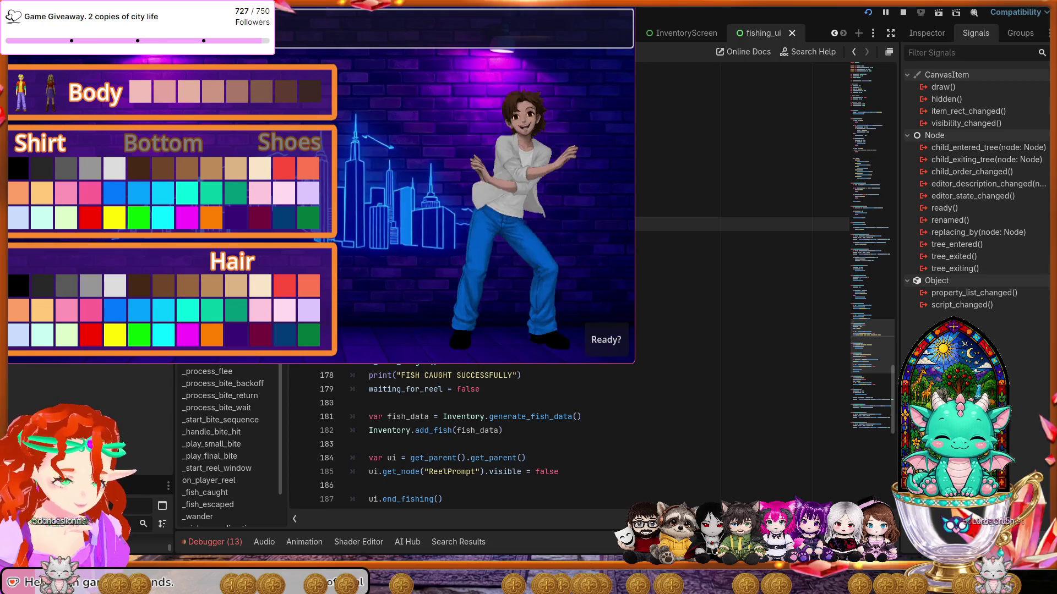
# Finish character setup to go fishing, then stop the test run after the reel-in prompt.
pyautogui.click(603, 341)
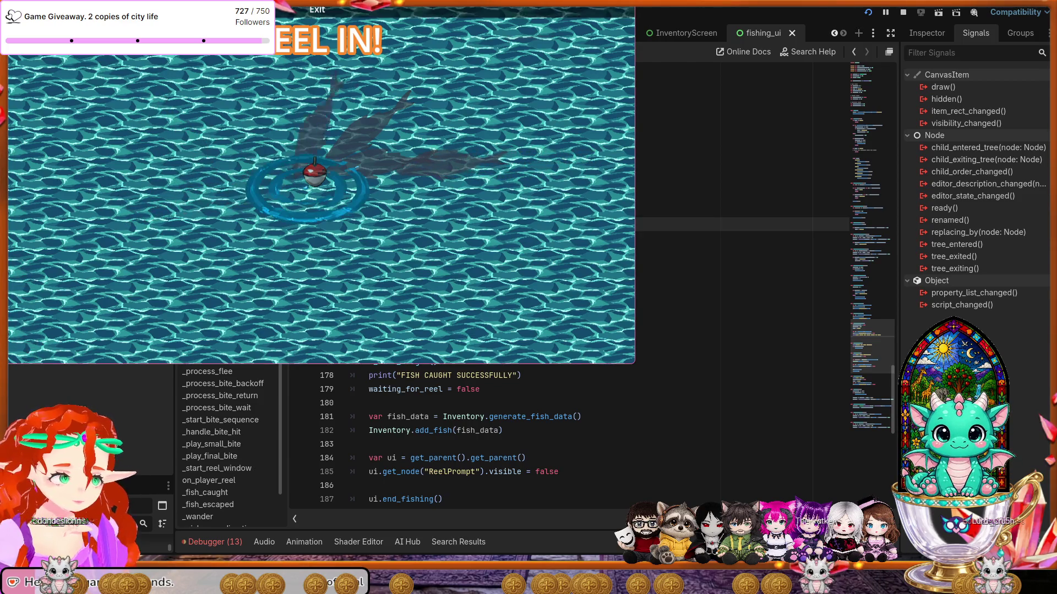
pyautogui.press('F8')
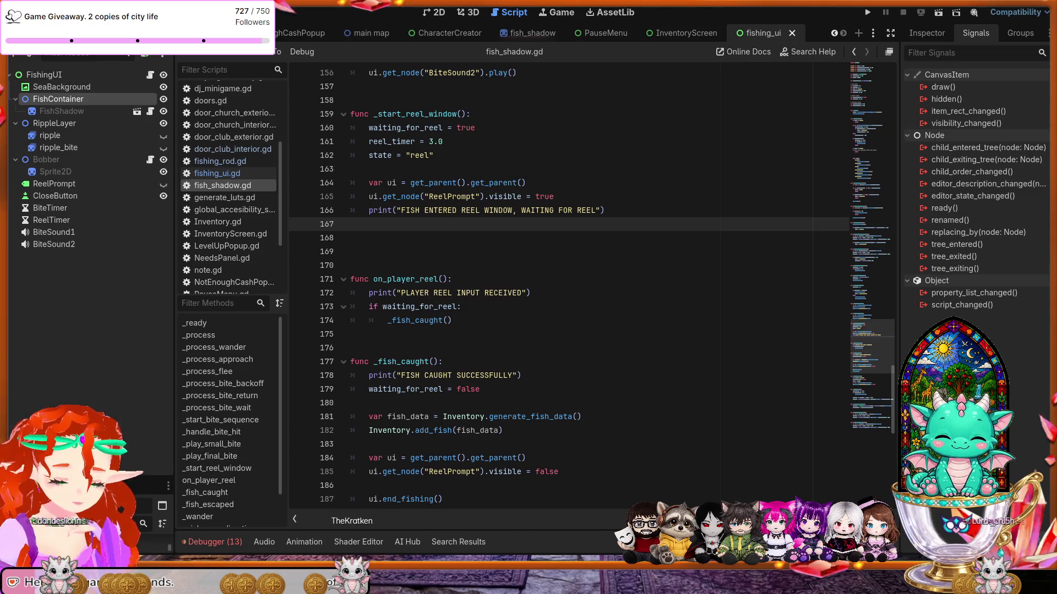
# Glance at fishing_ui.gd, select all of fish_shadow.gd's code, then switch to fishing_rod.gd.
pyautogui.click(217, 173)
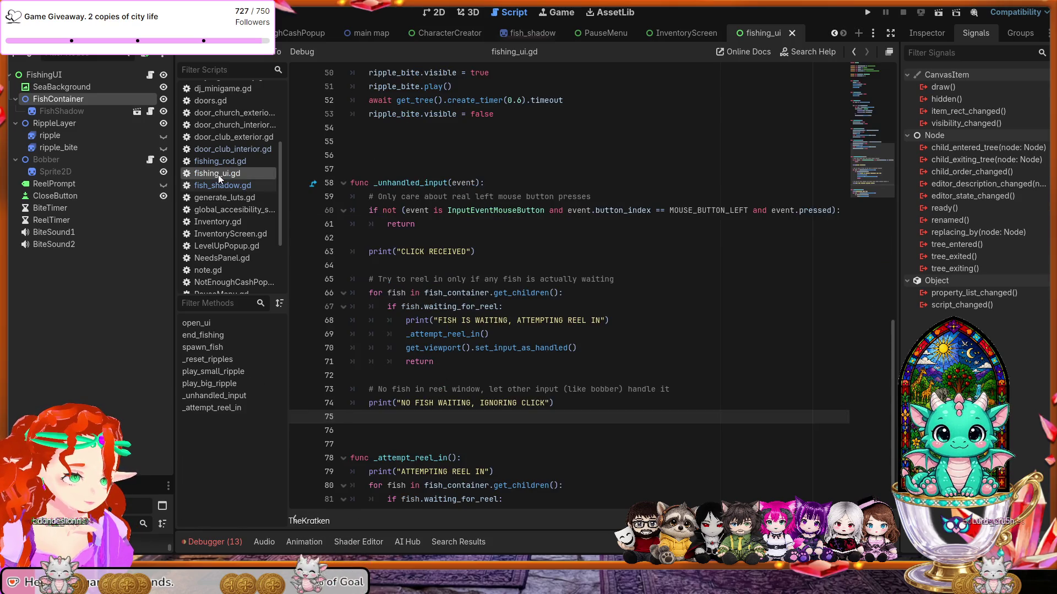
pyautogui.click(219, 186)
pyautogui.click(454, 287)
pyautogui.hotkey('ctrl', 'a')
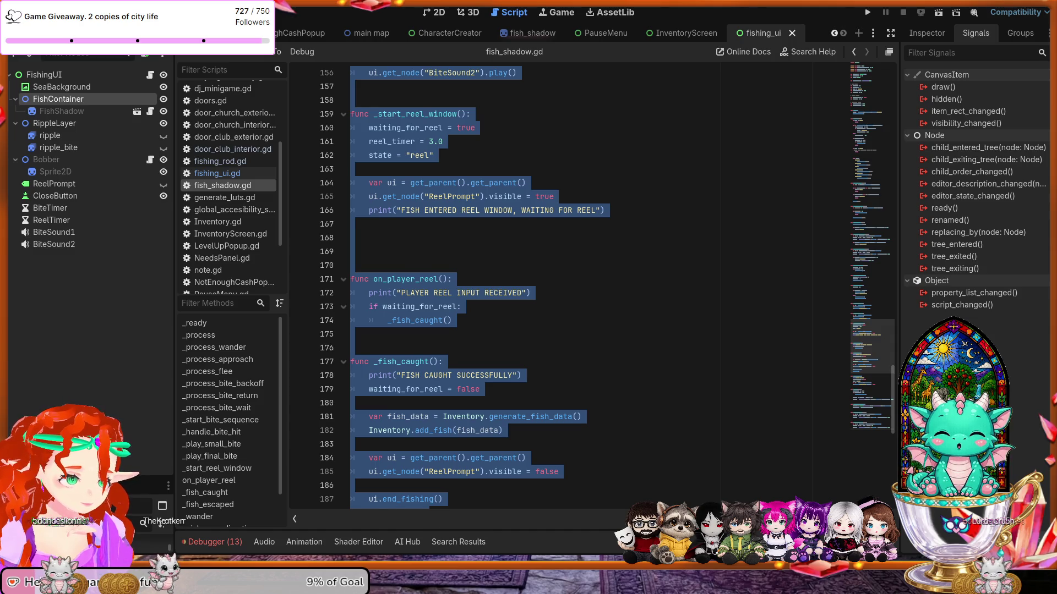
pyautogui.scroll(-4, 606, 286)
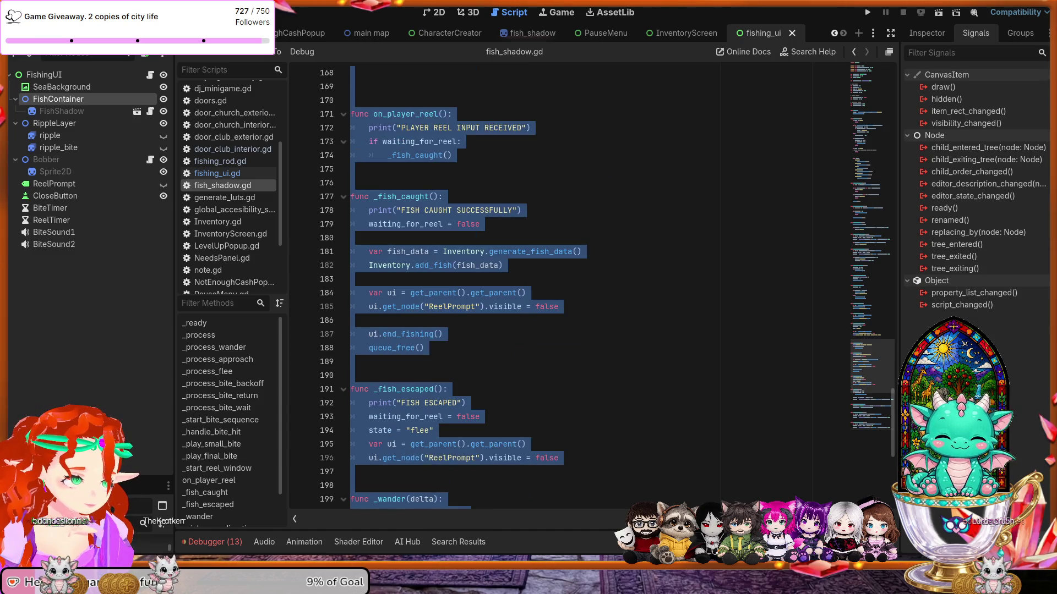
pyautogui.click(235, 161)
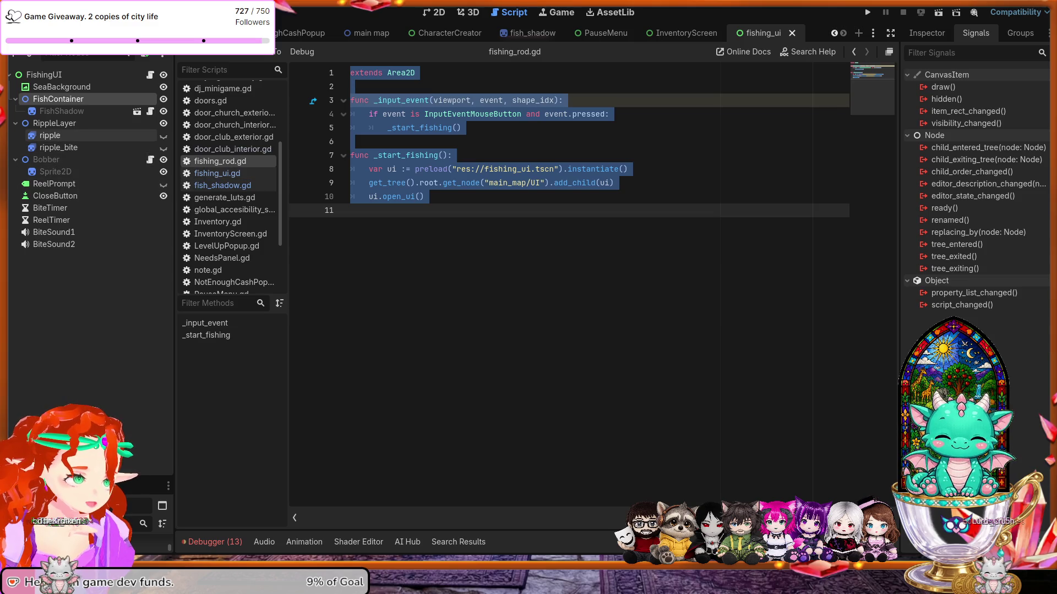
# Open the Bobber's bobber.gd script, select all its code, then clear the selection.
pyautogui.click(150, 159)
pyautogui.click(537, 263)
pyautogui.hotkey('ctrl', 'a')
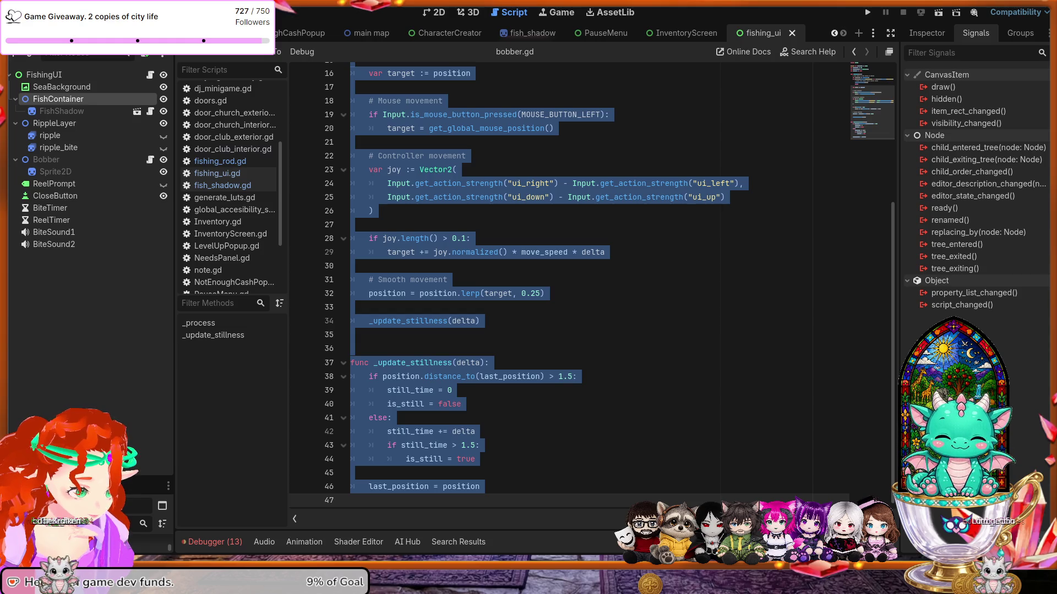
pyautogui.click(525, 183)
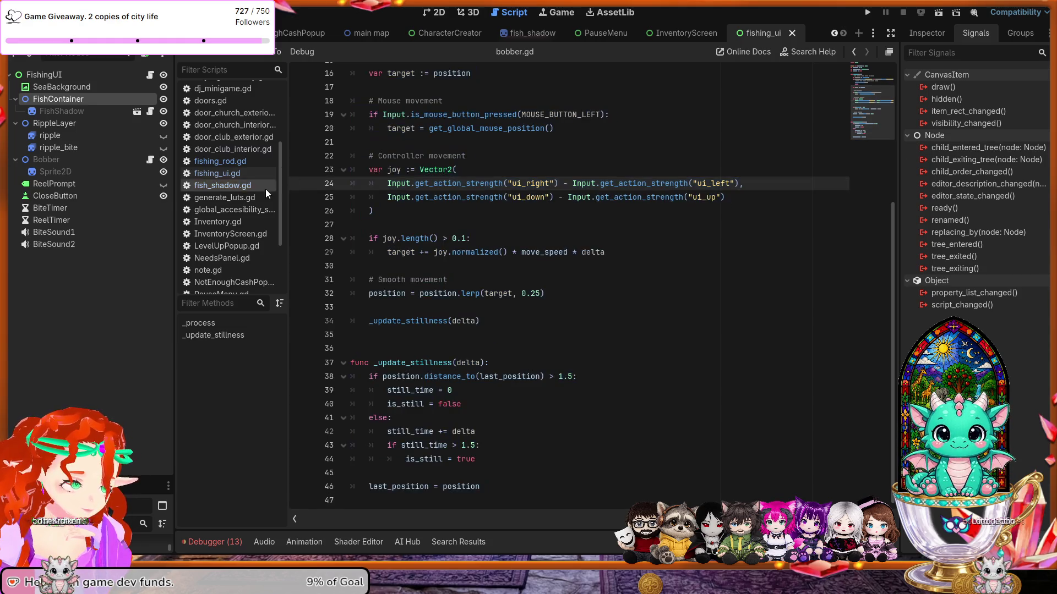
# In fishing_ui.gd, replace the _unhandled_input function with the revised reel-in code and save.
pyautogui.click(220, 173)
pyautogui.click(495, 211)
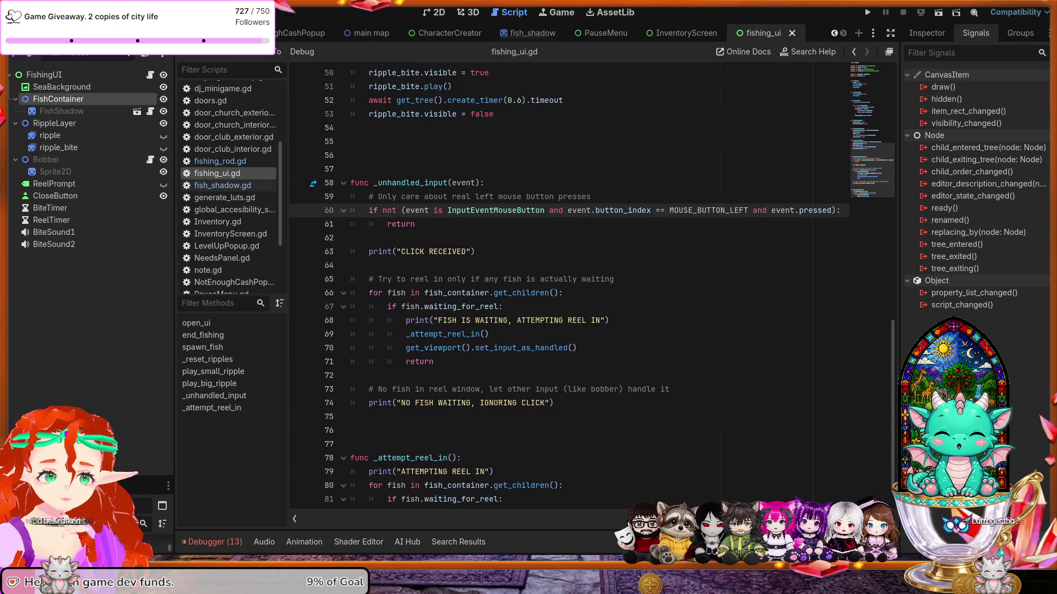
pyautogui.moveTo(553, 403)
pyautogui.mouseDown()
pyautogui.moveTo(354, 389)
pyautogui.moveTo(355, 252)
pyautogui.moveTo(334, 186)
pyautogui.mouseUp()
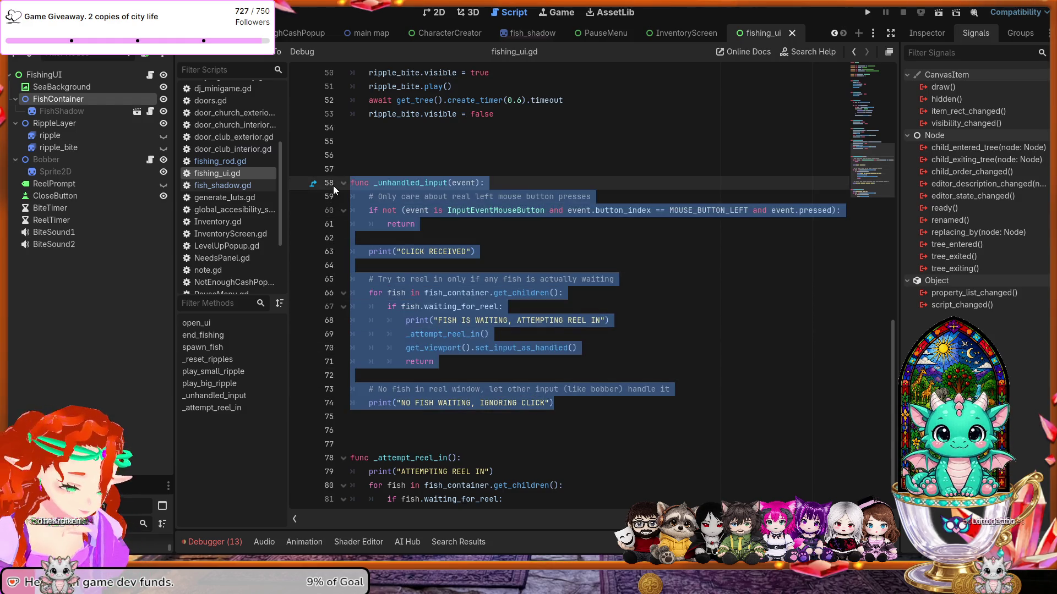
pyautogui.write('func _unhandled_input(event): \t# Only handle real left-click presses \tif not (event is InputEventMouseButton and event.button_index == MOUSE_BUTTON_LEFT and event.pressed): \t\treturn  \tprint("CLICK RECEIVED")  \t# Check if ANY fish is waiting for reel \tfor fish in fish_container.get_children(): \t\tif fish.waiting_for_reel: \t\t\tprint("FISH IS WAITING, ATTEMPTING REEL IN") \t\t\t_attempt_reel_in() \t\t\tget_viewport().set_input_as_handled() \t\t\treturn  \tprint("NO FISH WAITING, IGNORING CLICK")')
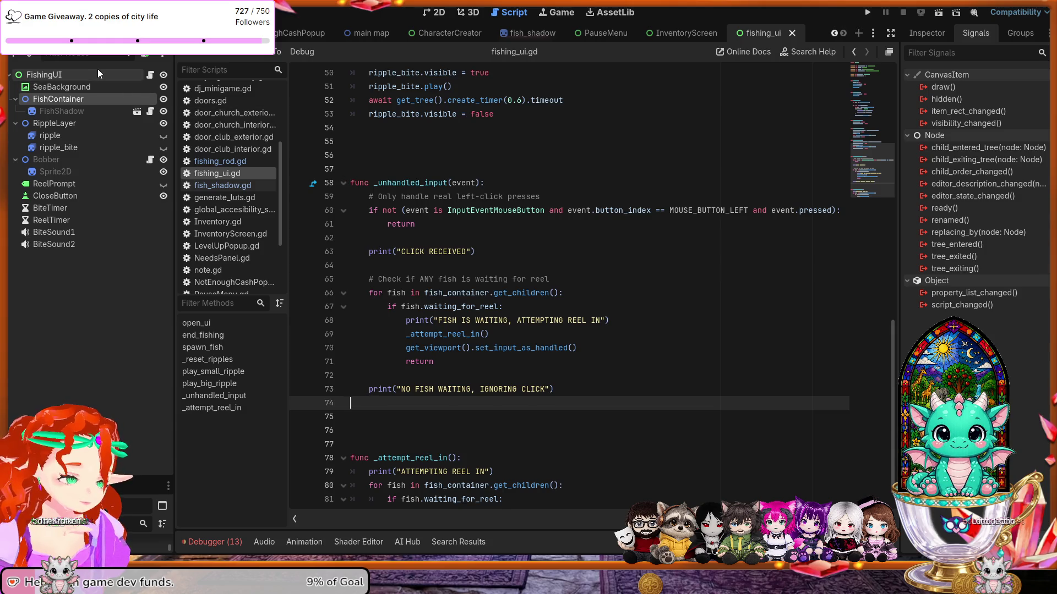
pyautogui.hotkey('ctrl', 's')
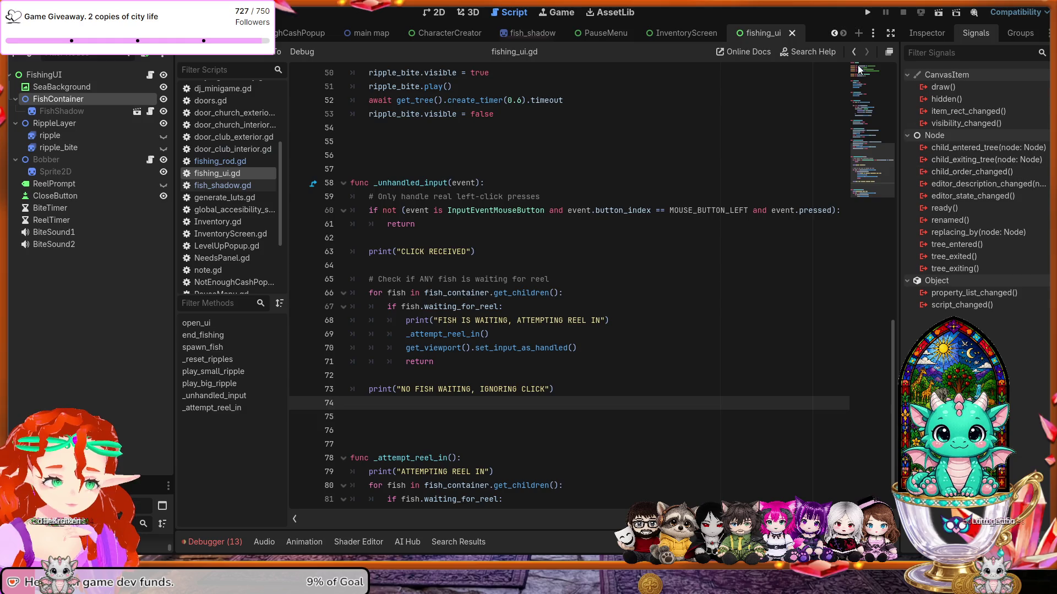
# Run the game to test the reel-in fix, stopping it after REEL IN! appears.
pyautogui.click(870, 13)
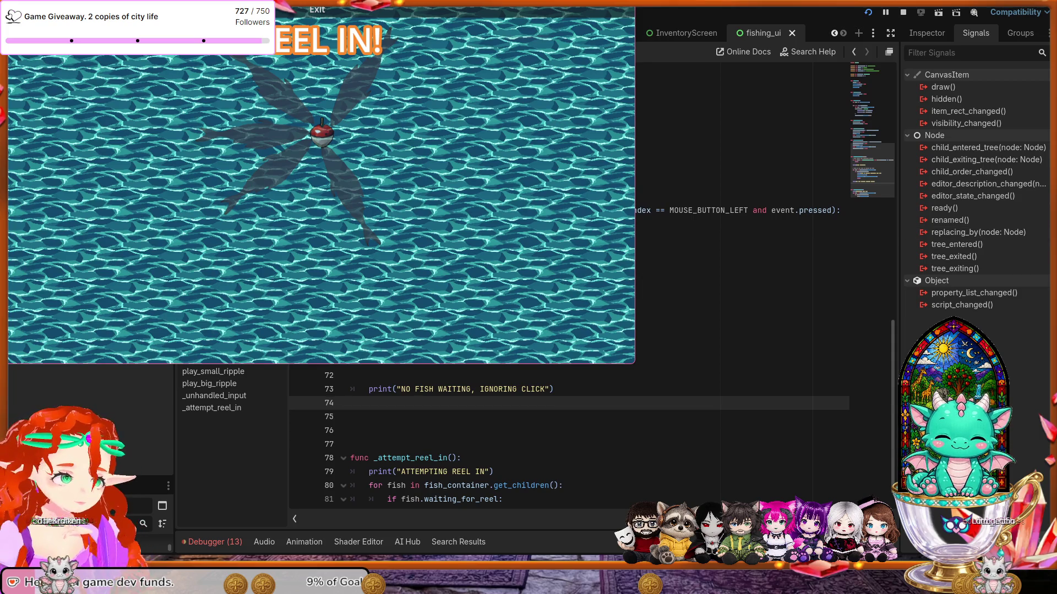
pyautogui.press('F8')
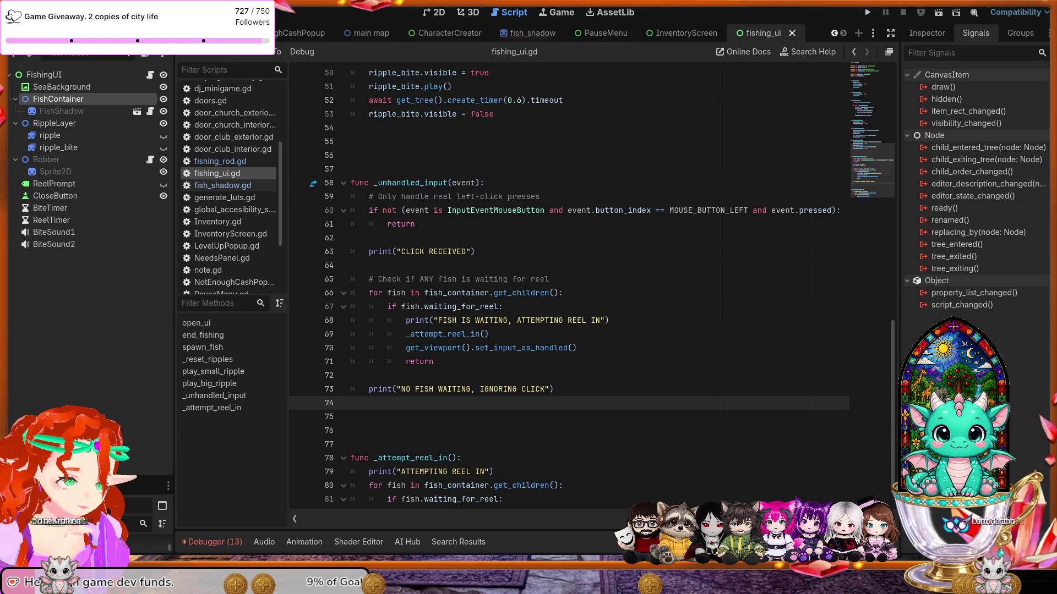
# Search fish_shadow.gd for 'if state ==' to locate _process's reel-state early returns.
pyautogui.click(636, 374)
pyautogui.hotkey('ctrl', 'f')
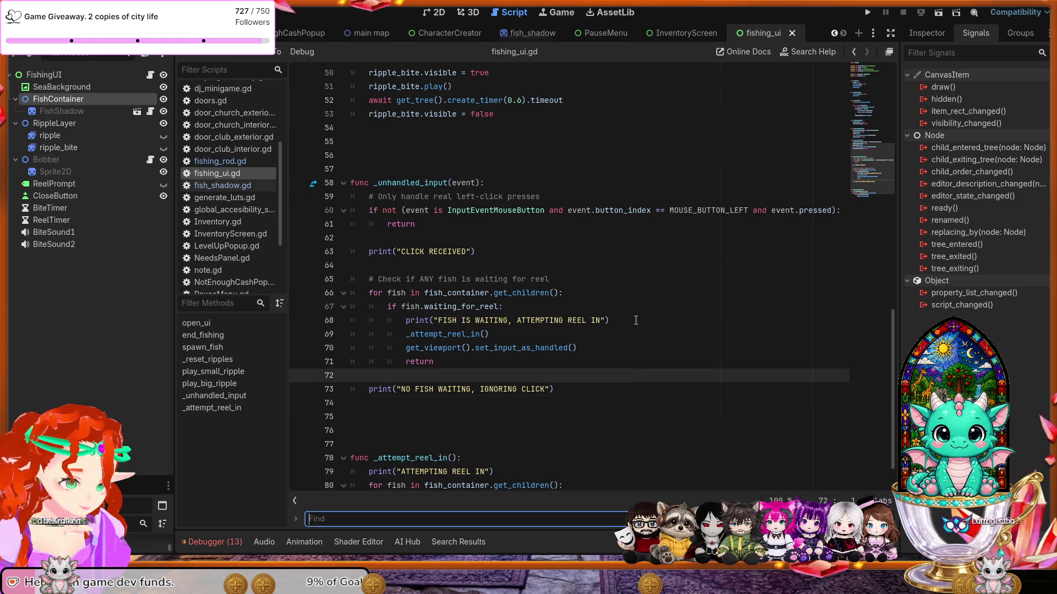
pyautogui.write('if state')
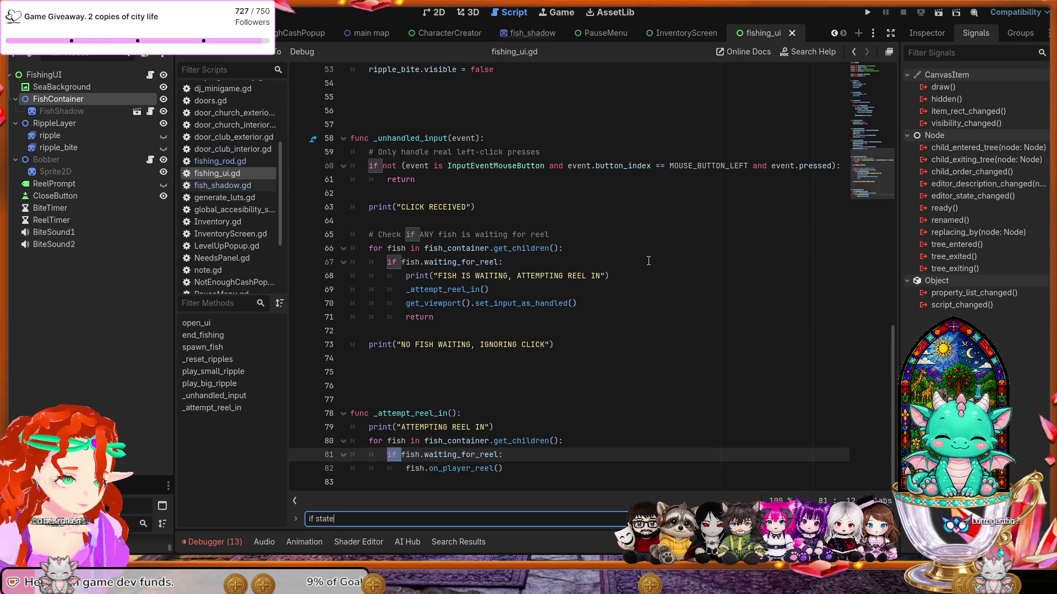
pyautogui.click(223, 186)
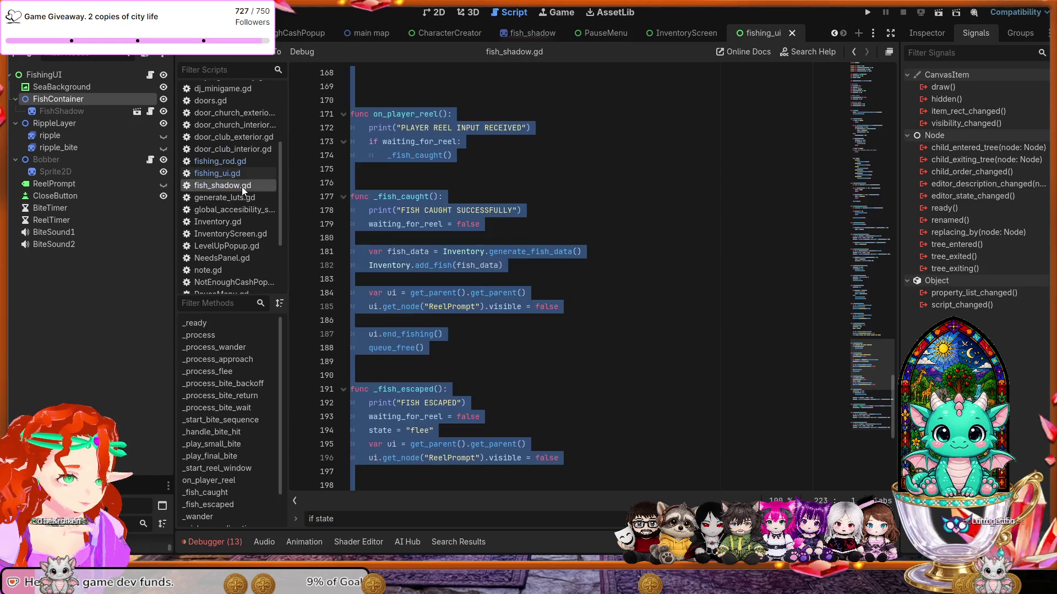
pyautogui.click(390, 211)
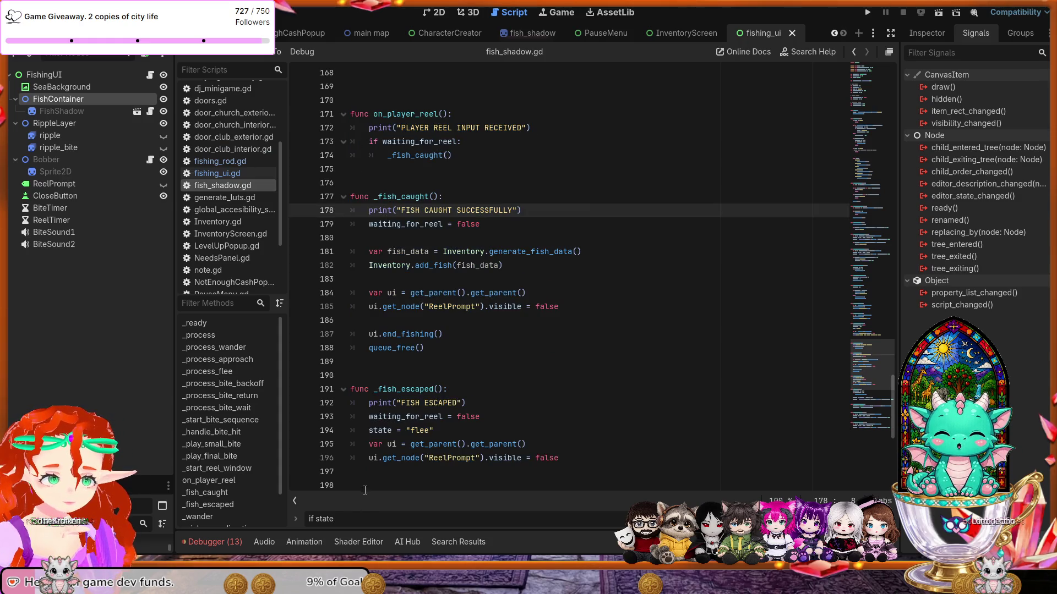
pyautogui.press('Return')
pyautogui.write('==')
pyautogui.press('Return')
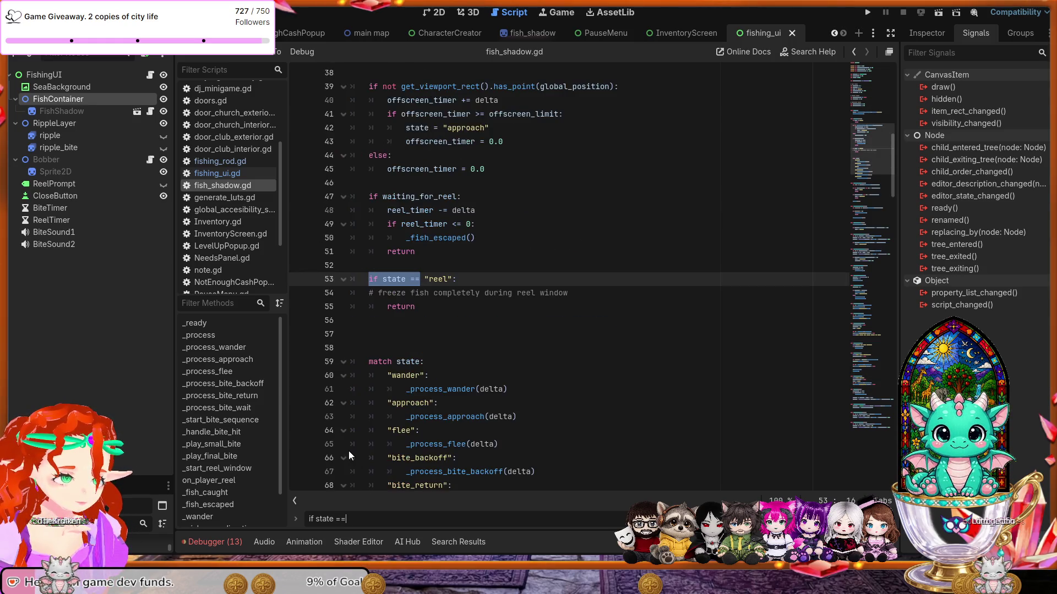
pyautogui.press('Return')
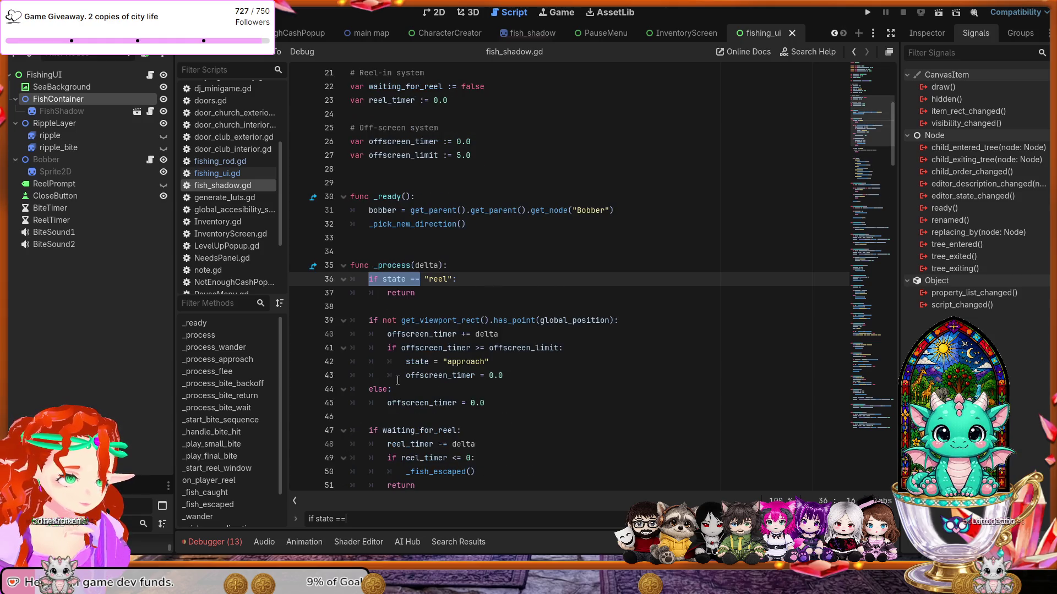
pyautogui.scroll(-2, 397, 380)
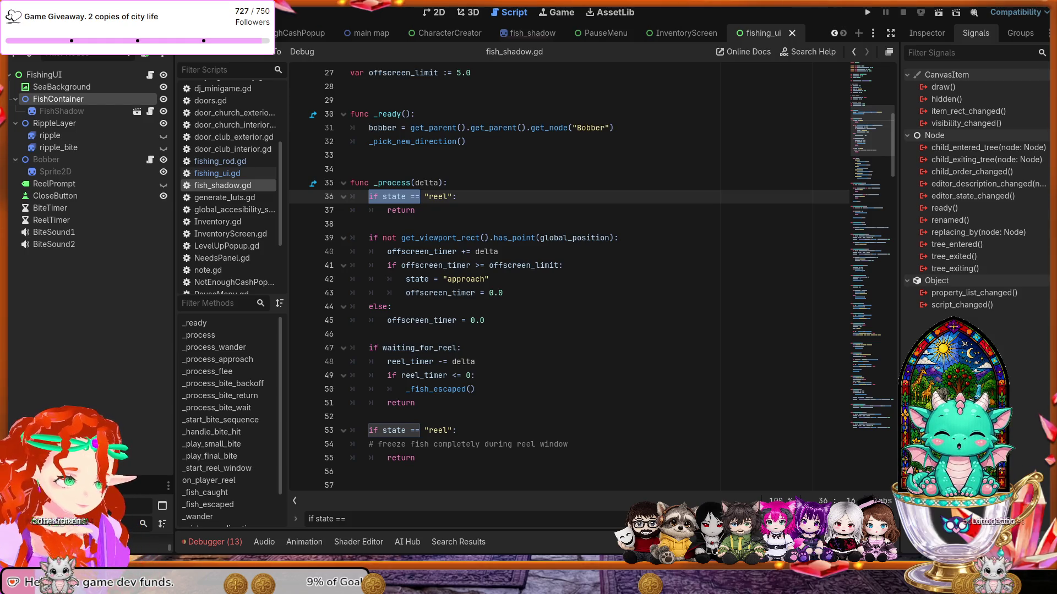
# Replace fish_shadow.gd's _process (lines 35–55) with the rewritten waiting_for_reel version and save.
pyautogui.moveTo(350, 182)
pyautogui.mouseDown()
pyautogui.moveTo(468, 348)
pyautogui.moveTo(470, 416)
pyautogui.mouseUp()
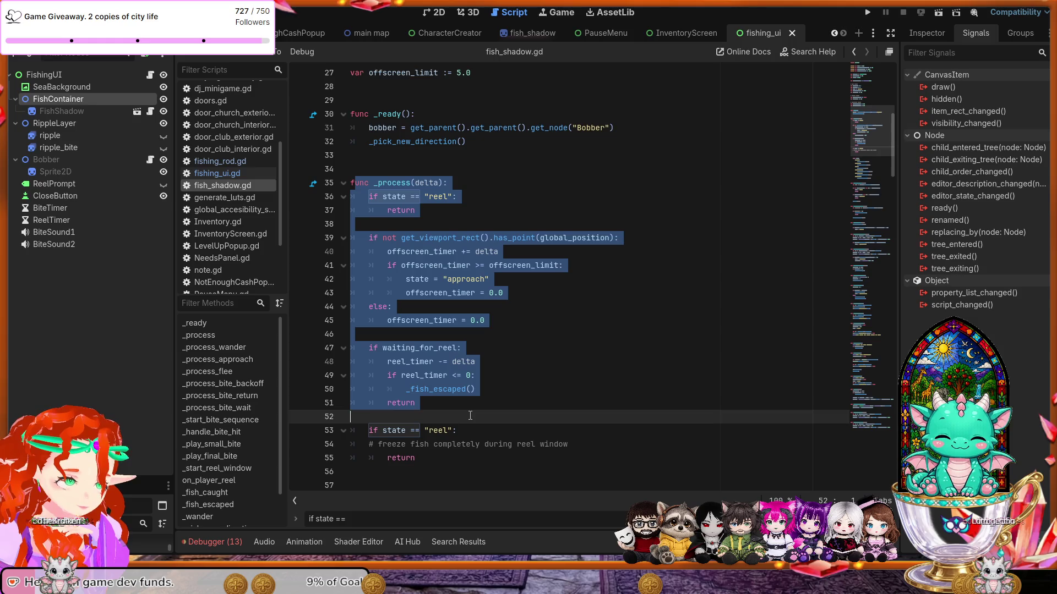
pyautogui.moveTo(438, 456)
pyautogui.mouseDown()
pyautogui.moveTo(364, 348)
pyautogui.moveTo(320, 174)
pyautogui.mouseUp()
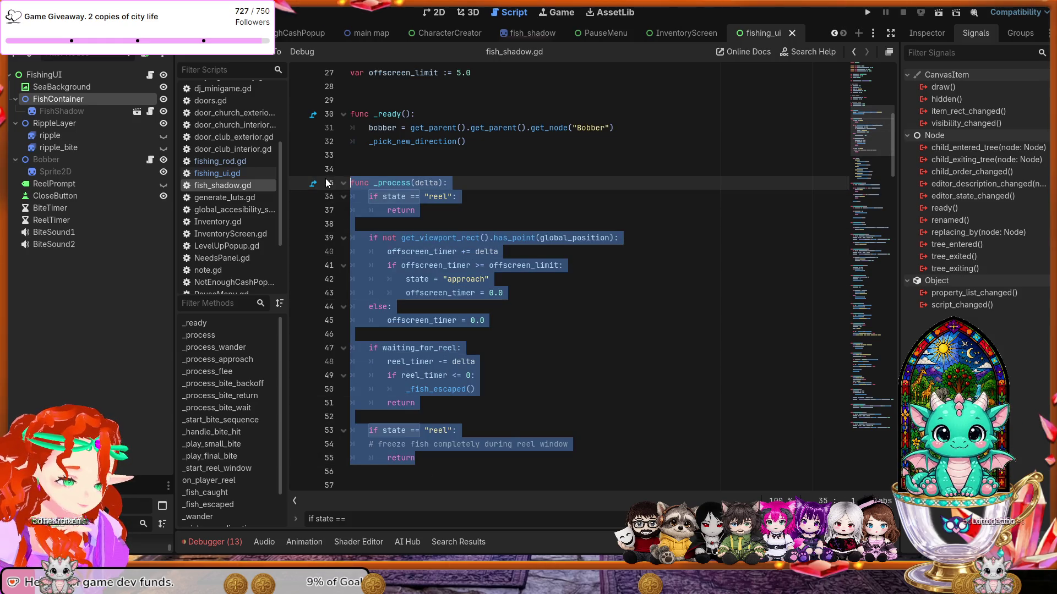
pyautogui.write('func _process(delta):     # Freeze fish completely during reel window     if waiting_for_reel:         reel_timer -= delta         if reel_timer <= 0:             _fish_escaped()         return      # Off-screen logic     if not get_viewport_rect().has_point(global_position):         offscreen_timer += delta         if offscreen_timer >= offscreen_limit:             state = "approach"             offscreen_timer = 0.0     else:         offscreen_timer = 0.0      match state:         "wander":             _process_wander(delta)         "approach":             _process_approach(delta)         "flee":             _process_flee(delta)         "bite_backoff":             _process_bite_backoff(delta)         "bite_return":             _process_bite_return(delta)         "bite_wait":             _process_bite_wait(delta)')
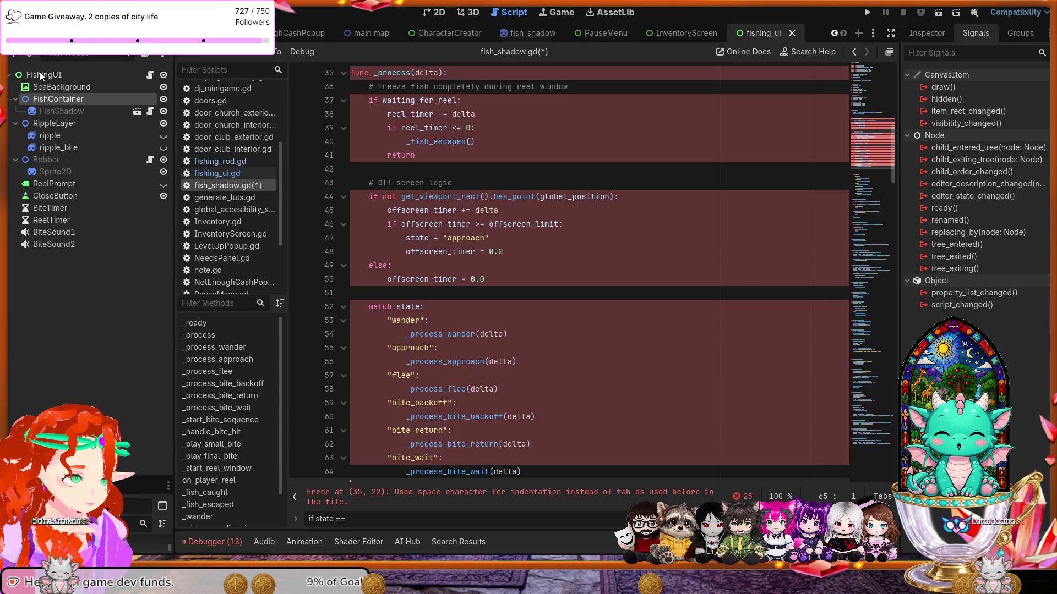
pyautogui.hotkey('ctrl', 's')
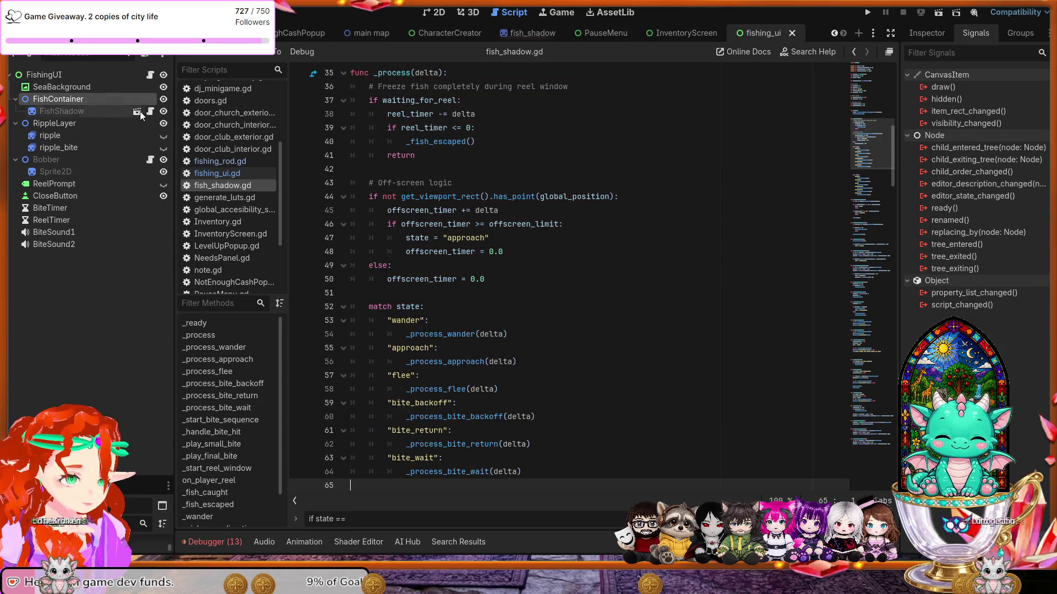
pyautogui.scroll(2, 542, 198)
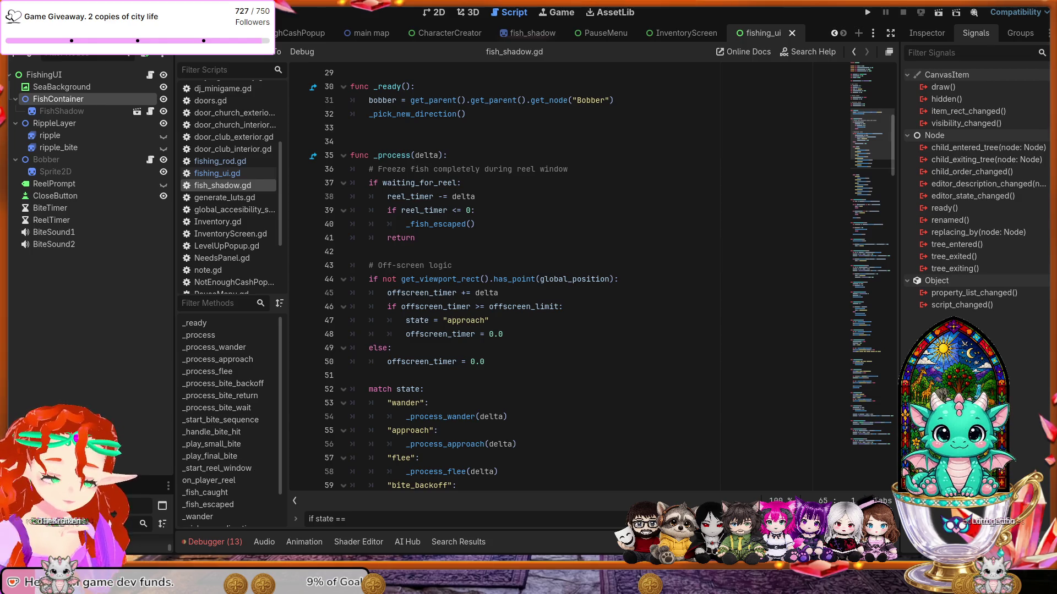
pyautogui.scroll(9, 592, 280)
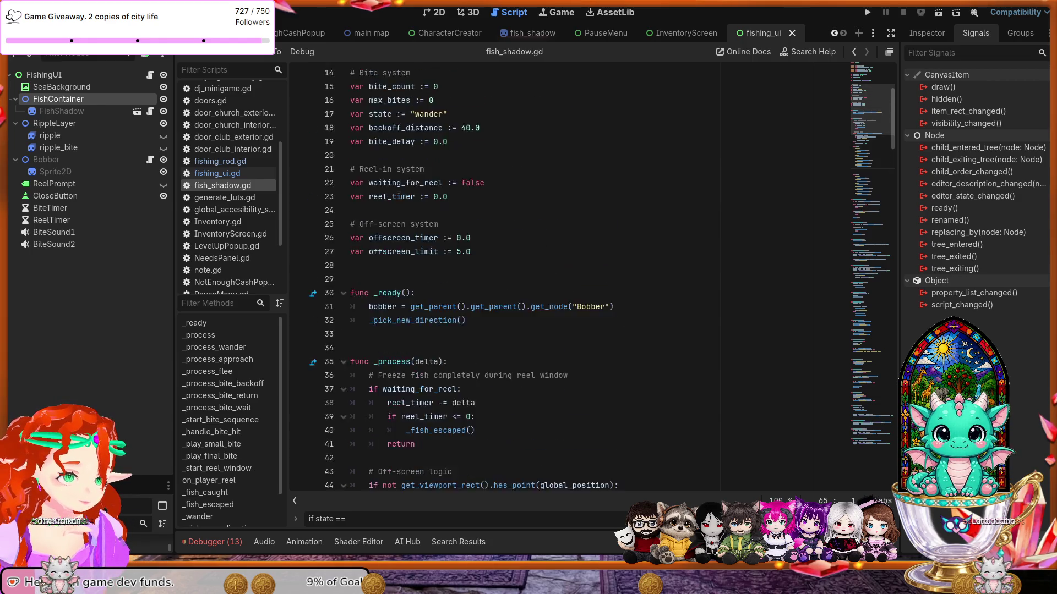
pyautogui.scroll(-5, 592, 279)
pyautogui.scroll(-20, 592, 279)
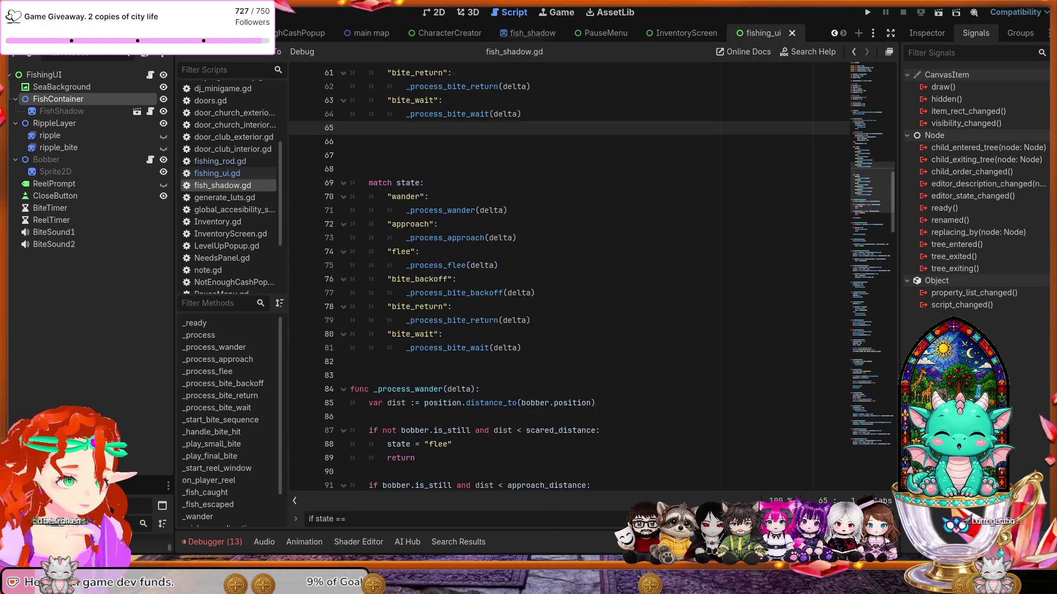
pyautogui.scroll(-8, 592, 280)
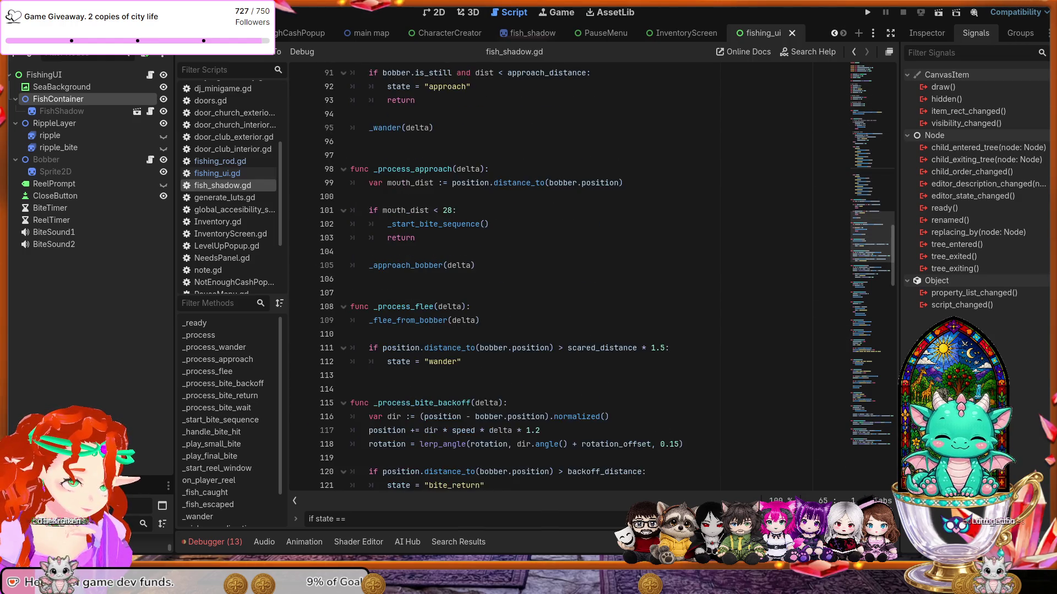
pyautogui.scroll(-11, 592, 280)
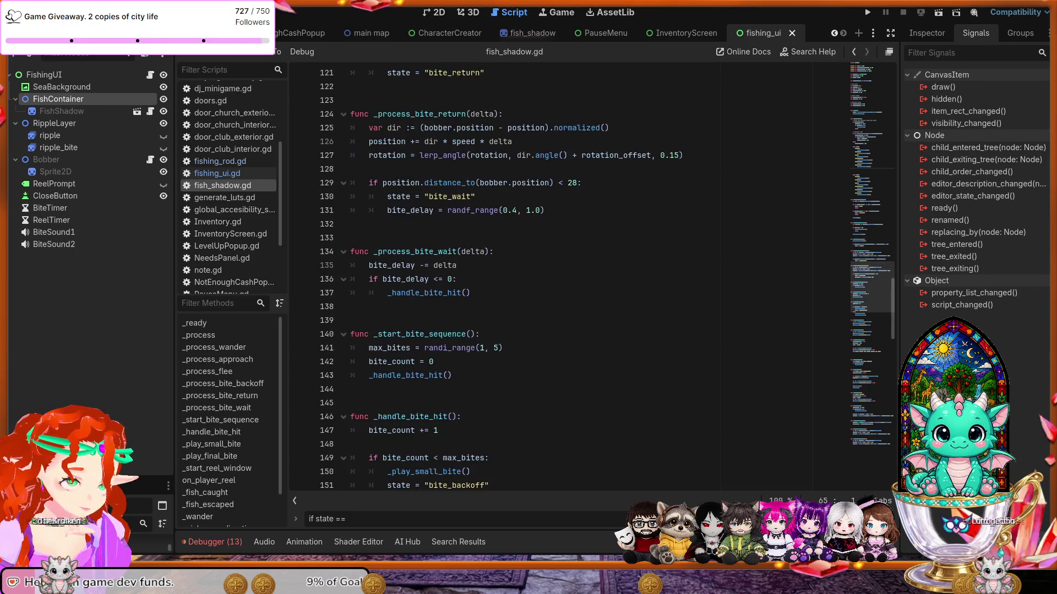
pyautogui.scroll(-10, 591, 280)
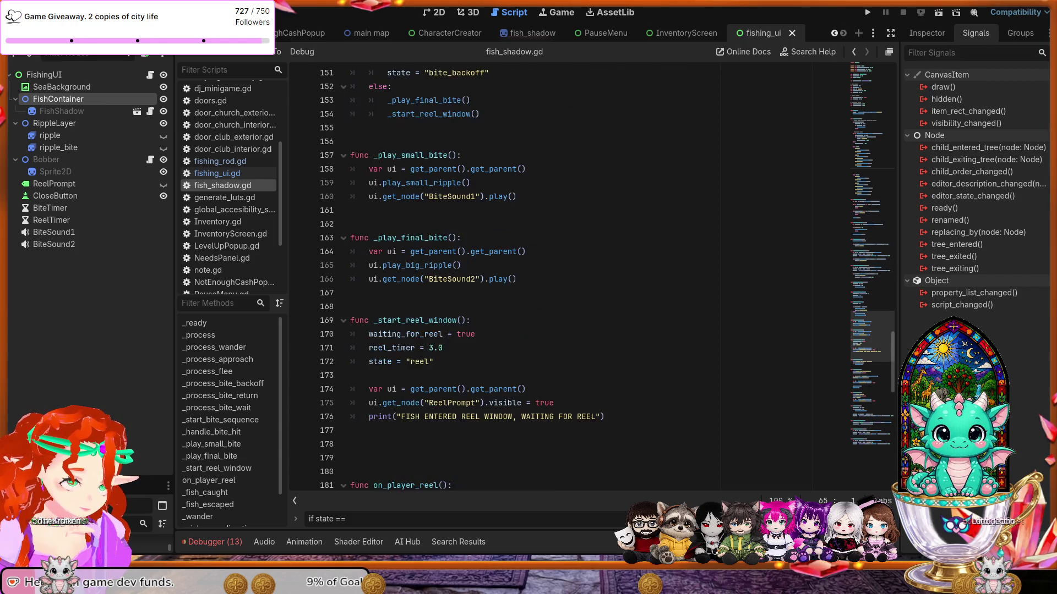
pyautogui.scroll(-8, 592, 280)
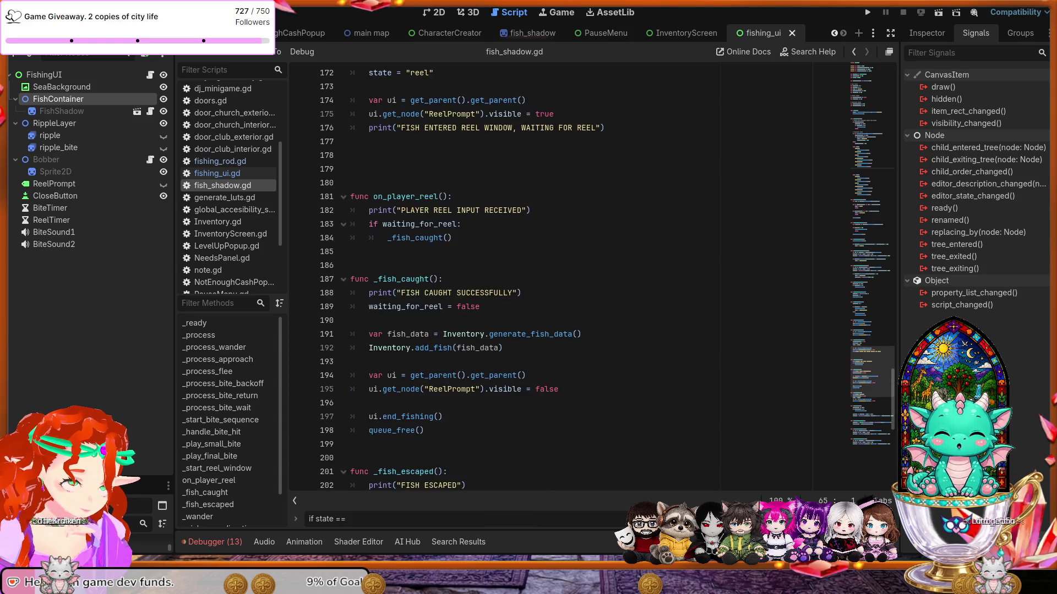
pyautogui.scroll(-5, 591, 279)
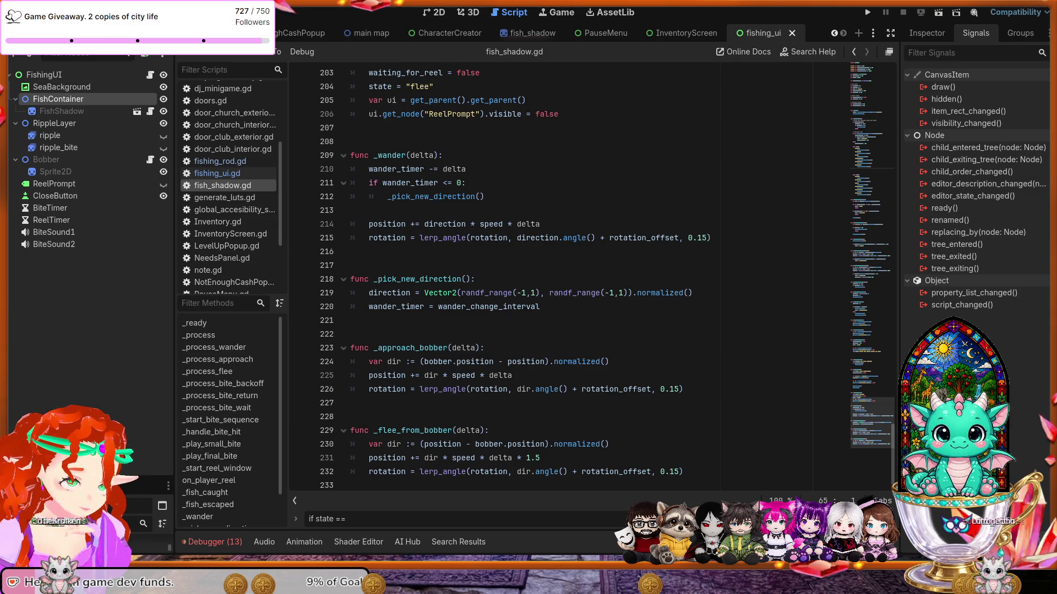
pyautogui.scroll(7, 592, 280)
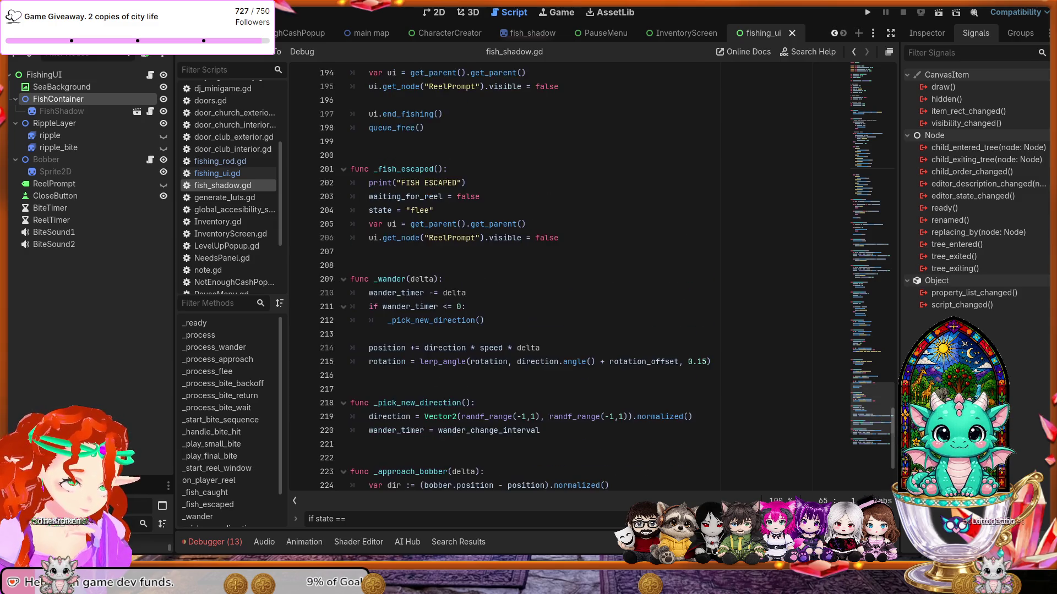
pyautogui.scroll(6, 591, 280)
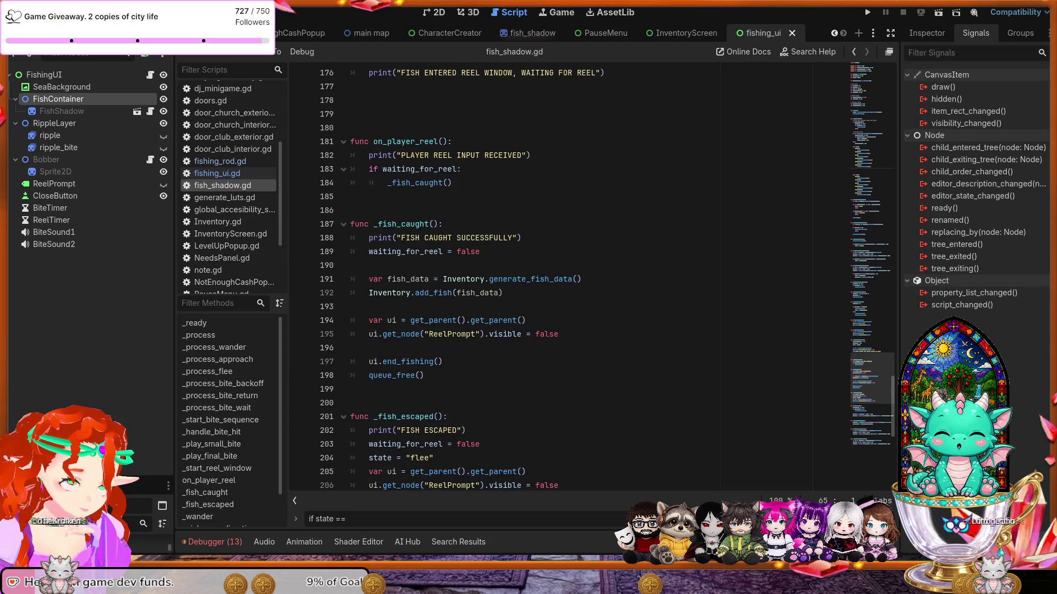
pyautogui.scroll(9, 591, 280)
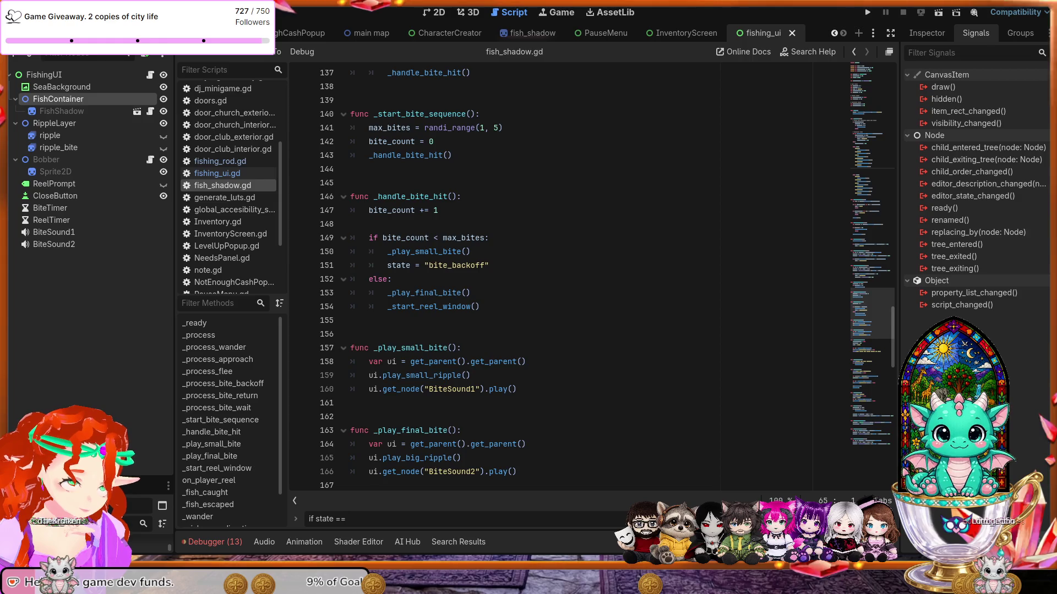
pyautogui.scroll(2, 591, 280)
pyautogui.scroll(8, 591, 280)
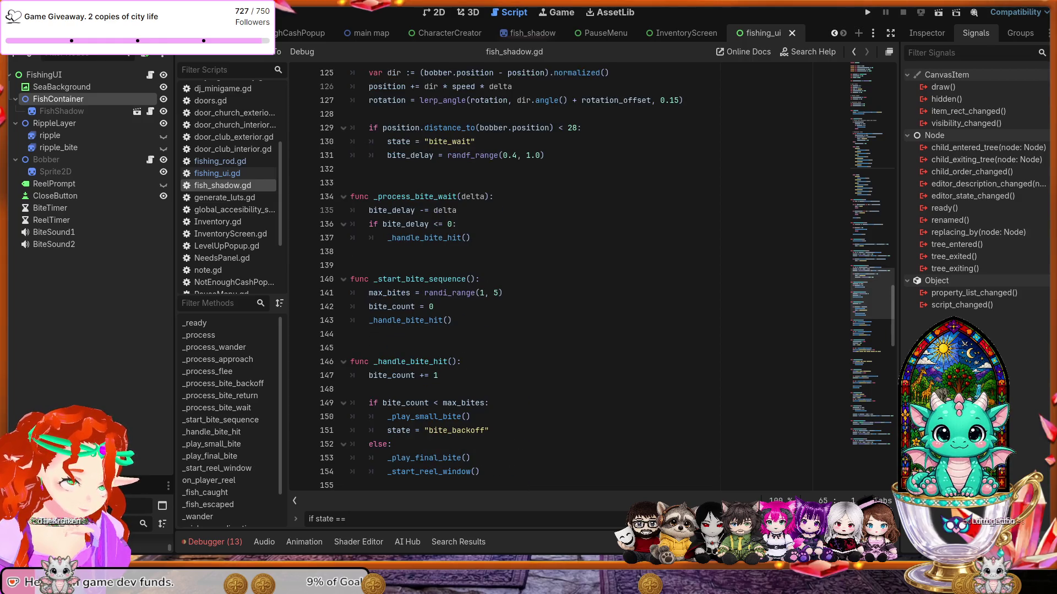
pyautogui.scroll(3, 592, 280)
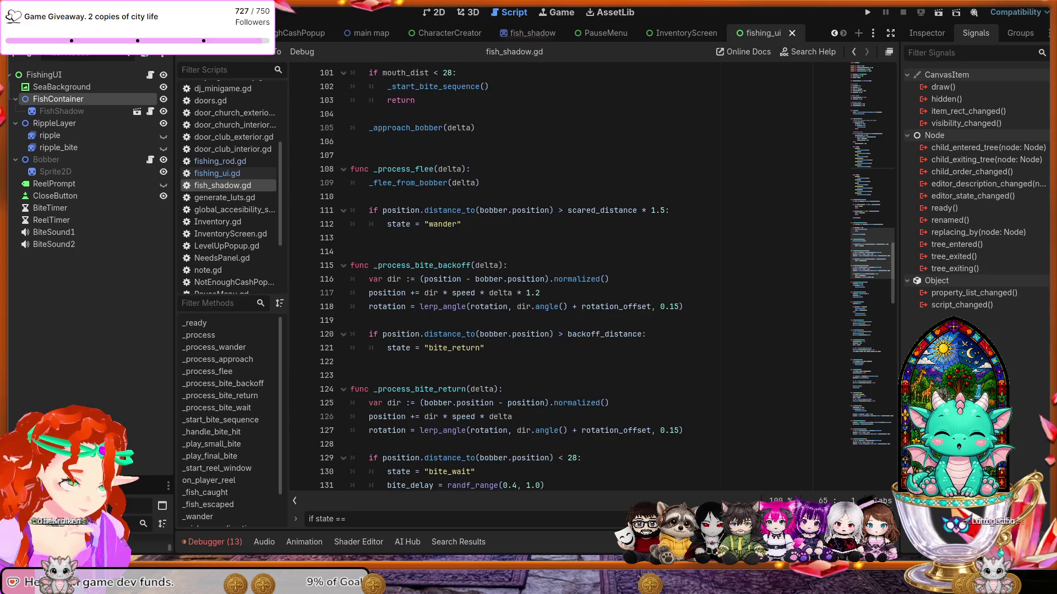
pyautogui.click(207, 173)
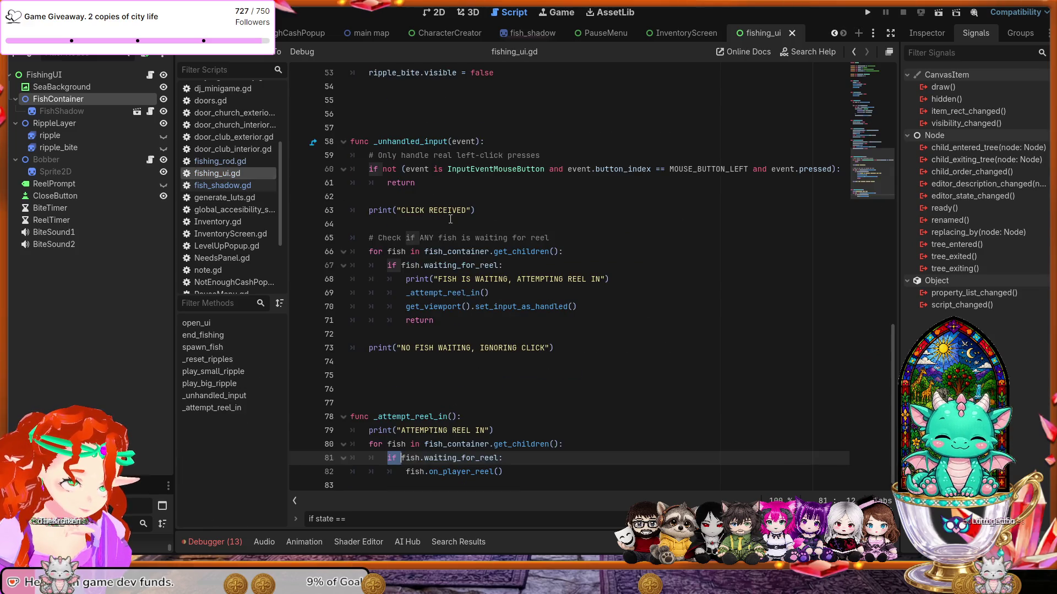
# Check fishing_ui.gd around line 81 and _attempt_reel_in, then select the entire script.
pyautogui.click(529, 461)
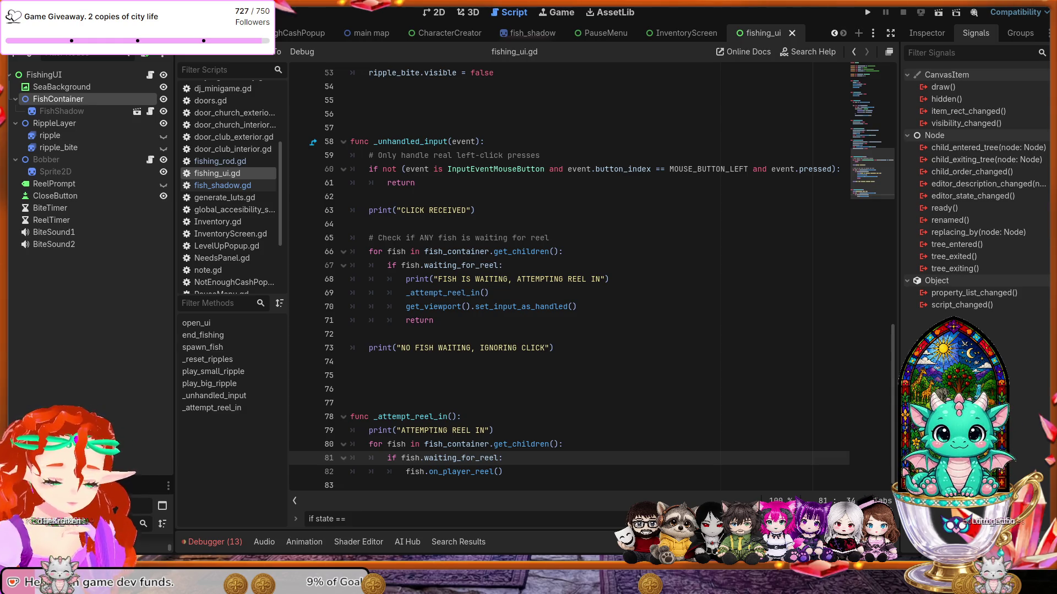
pyautogui.click(438, 416)
pyautogui.hotkey('ctrl', 'a')
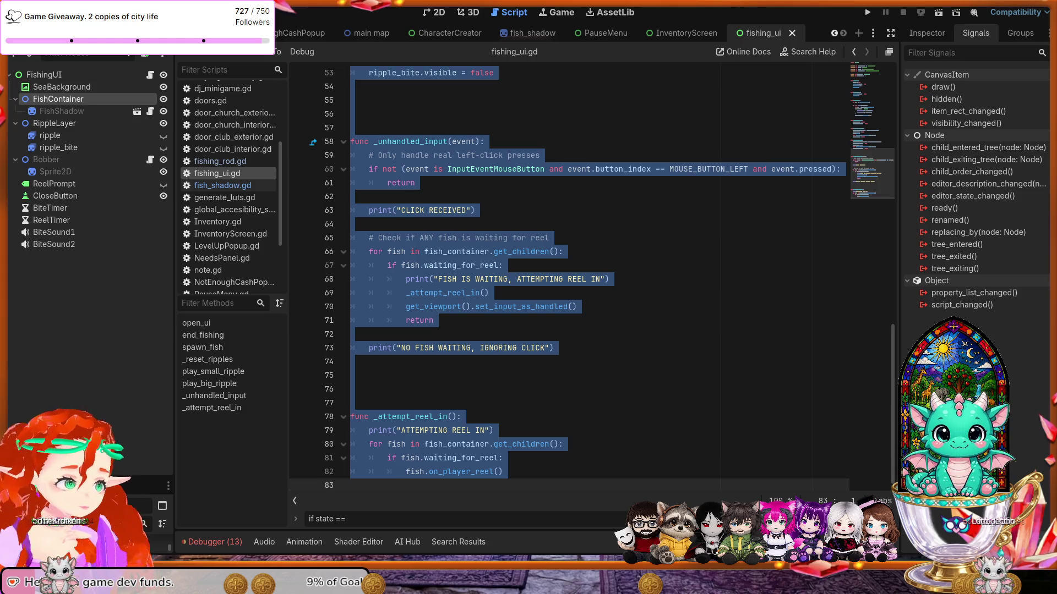
# Replace all of fishing_ui.gd with the revised click-handling code and launch a test run.
pyautogui.click(714, 341)
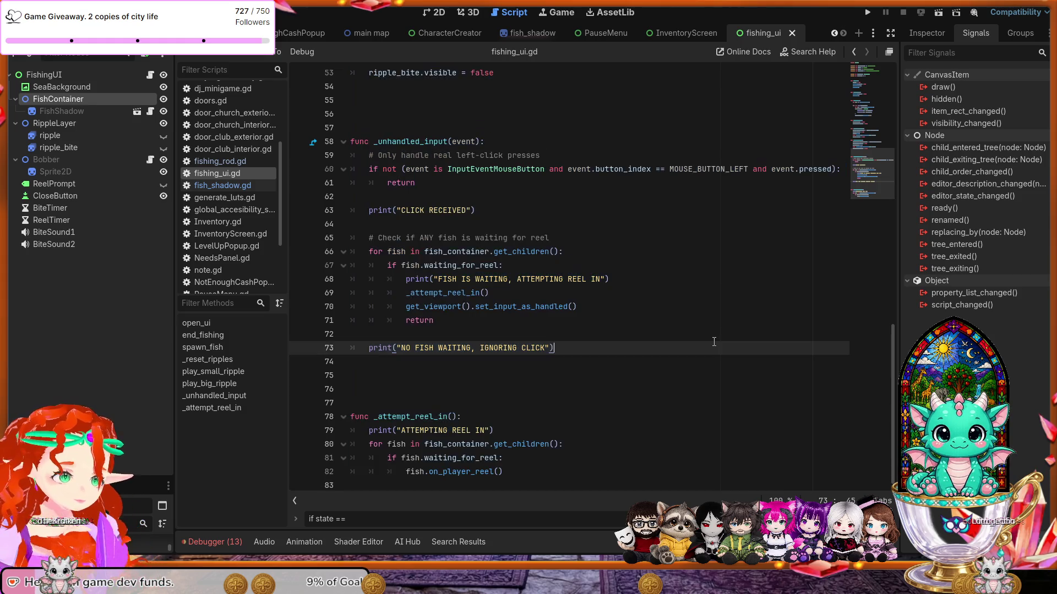
pyautogui.hotkey('ctrl', 'a')
pyautogui.hotkey('ctrl', 'v')
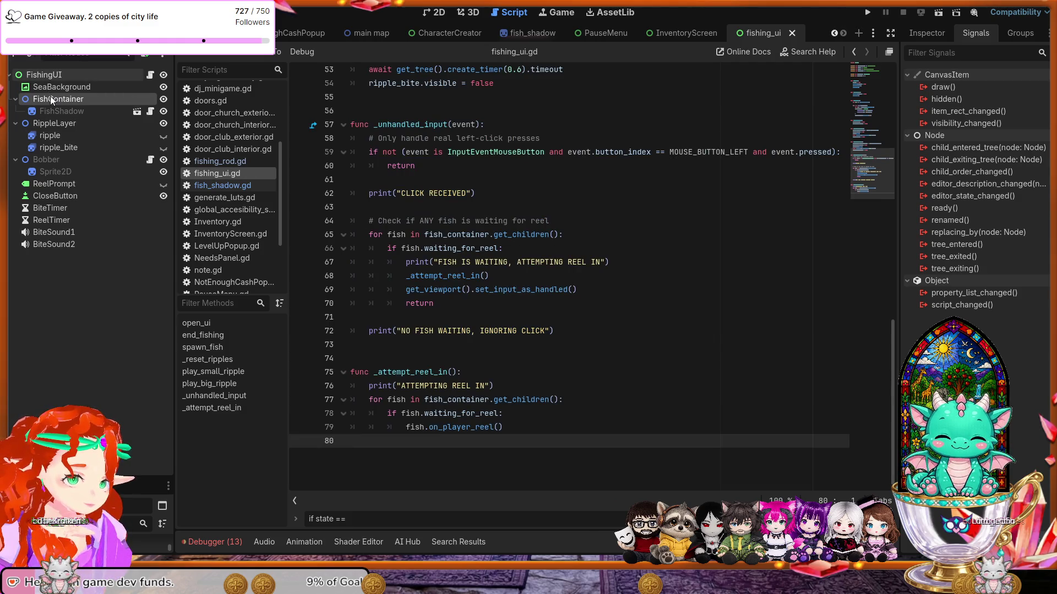
pyautogui.click(868, 15)
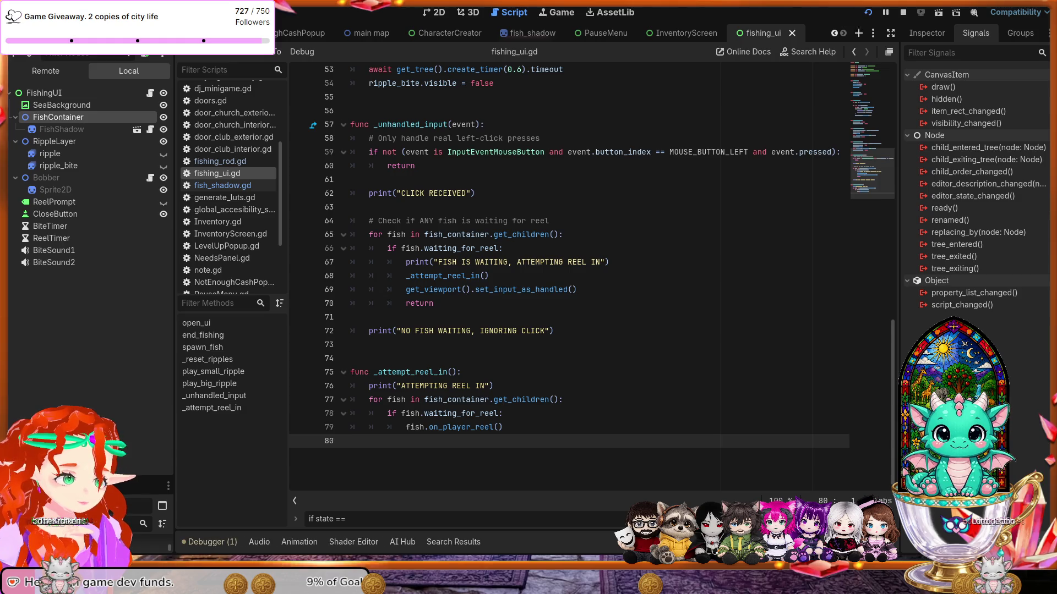
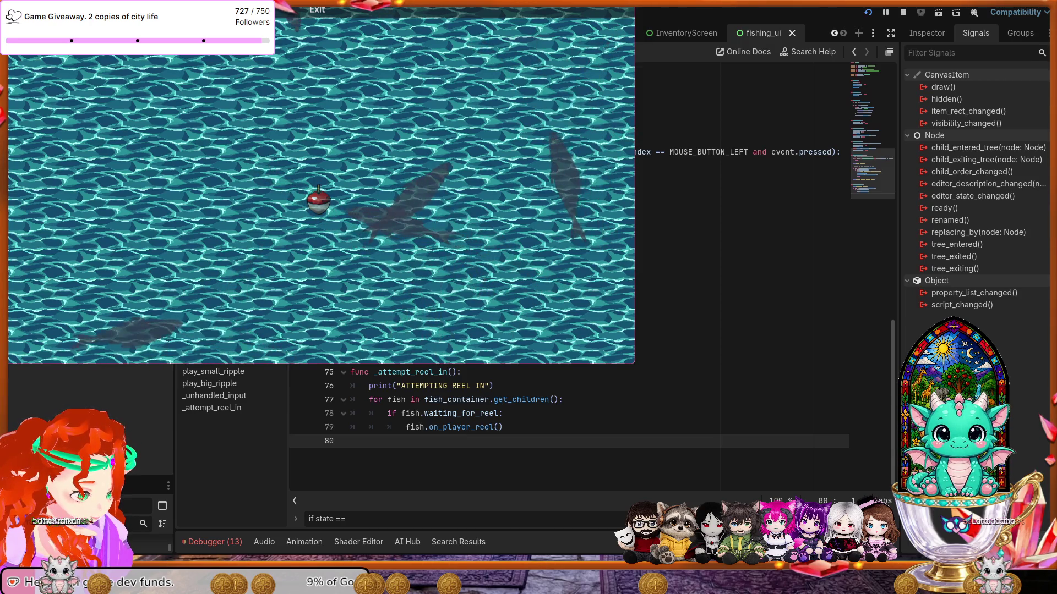
# Stop the running fishing game with F8 to return to the fishing_ui.gd script.
pyautogui.press('F8')
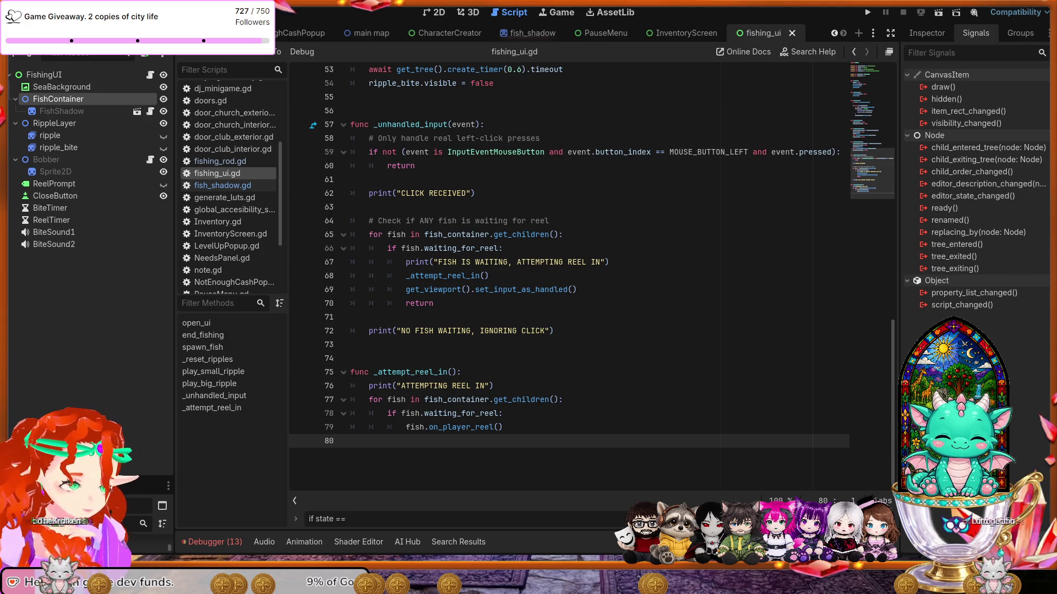
# Show the FishShadow node's properties in the fish_shadow scene and save the scene.
pyautogui.click(529, 33)
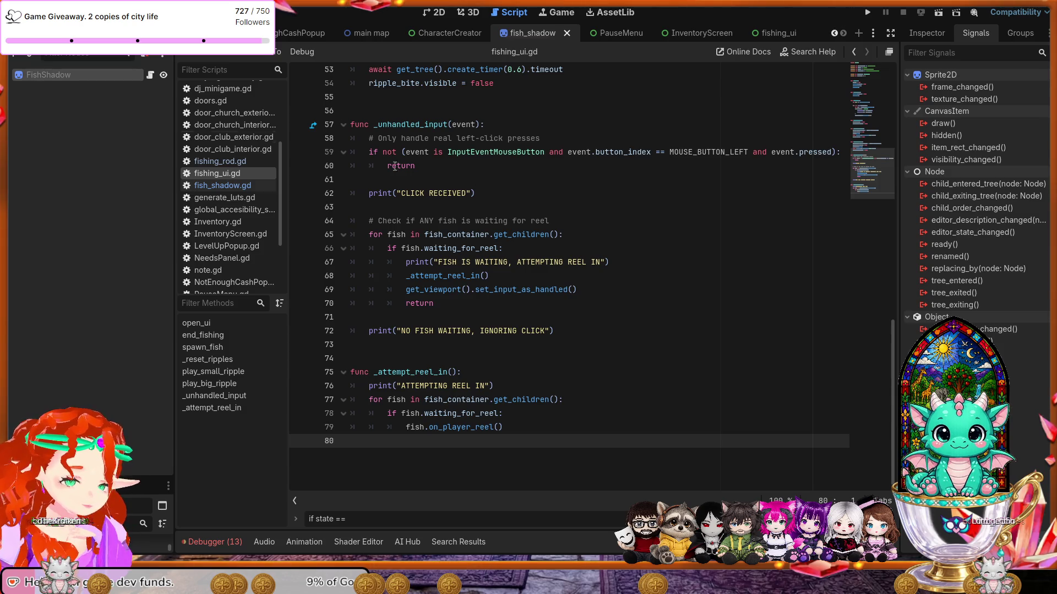
pyautogui.click(924, 34)
pyautogui.scroll(-2, 971, 236)
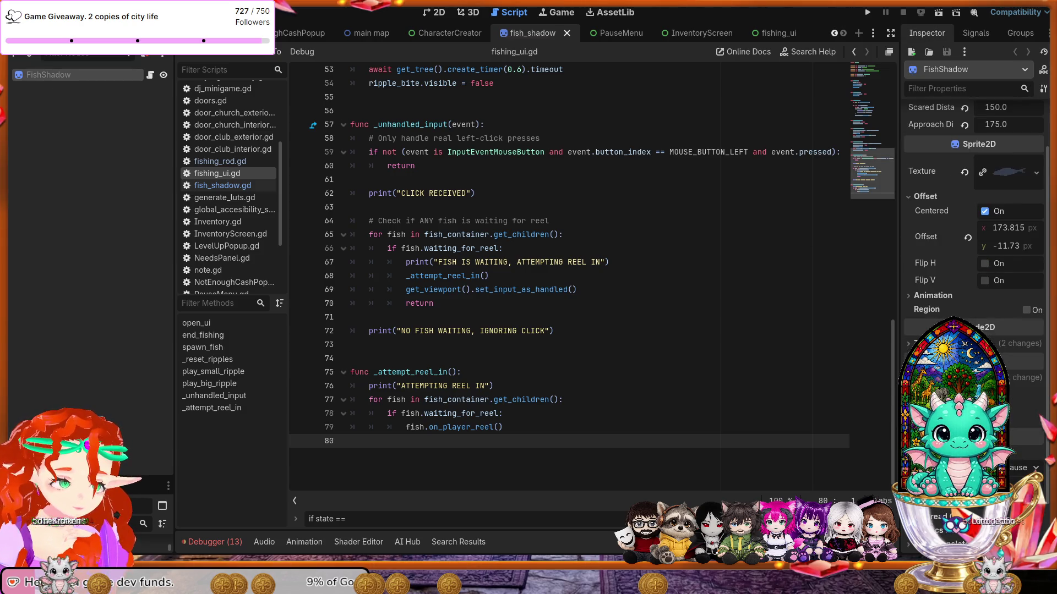
pyautogui.scroll(1, 970, 236)
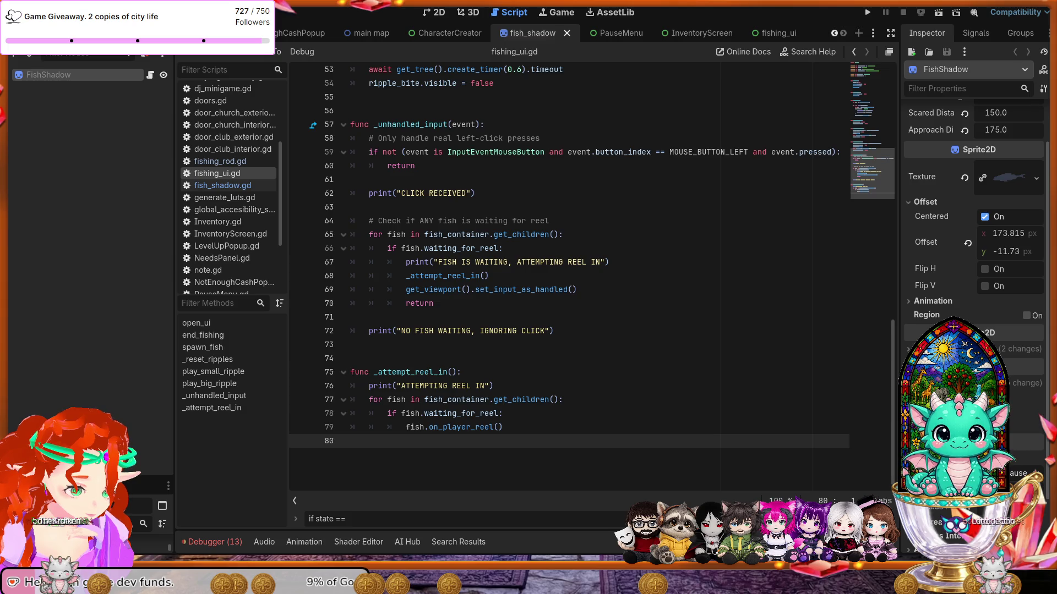
pyautogui.click(54, 109)
pyautogui.hotkey('ctrl', 's')
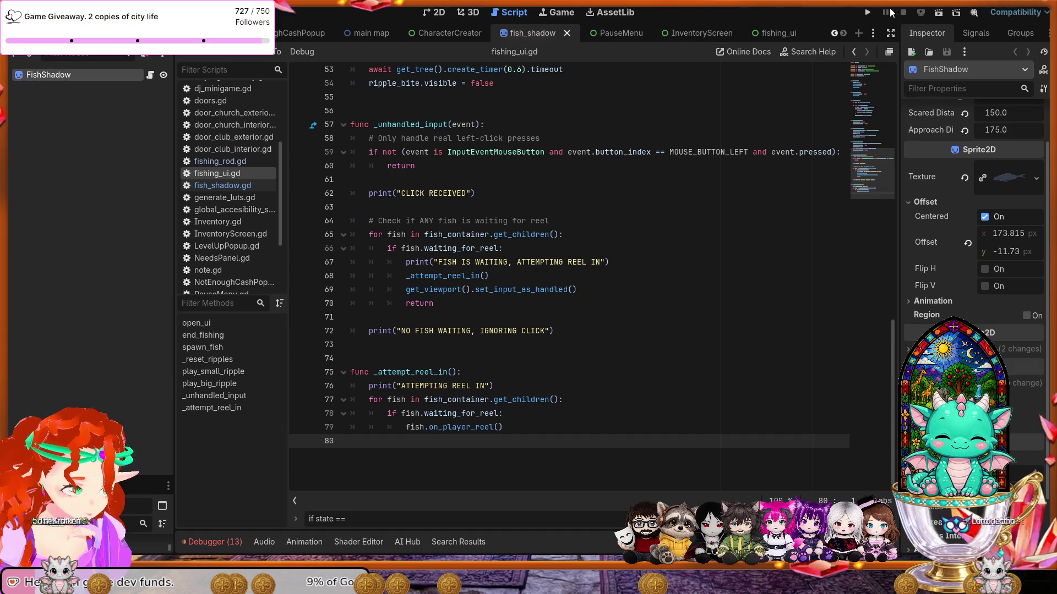
pyautogui.click(868, 12)
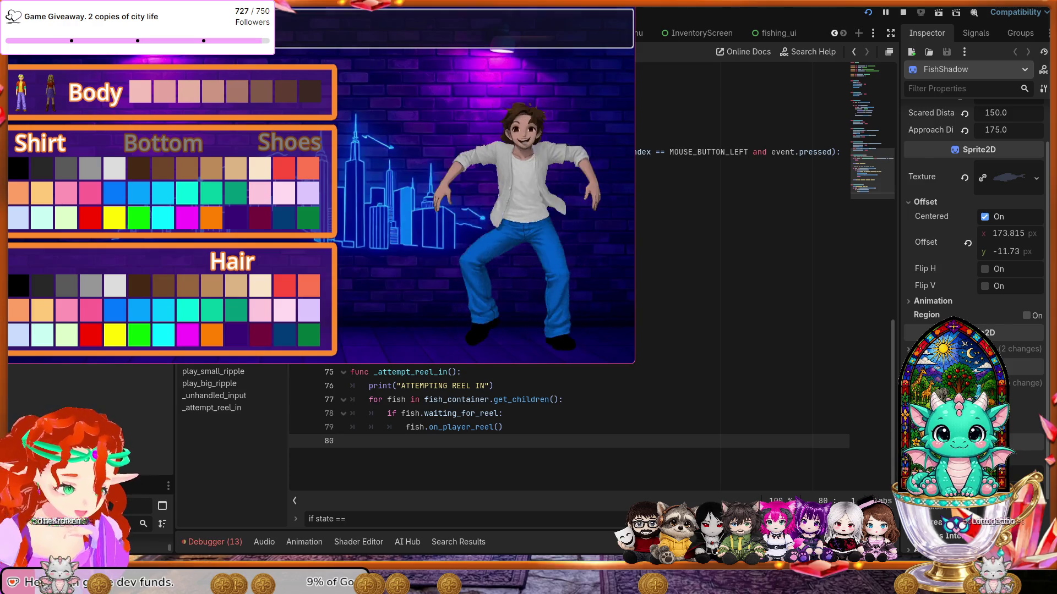
pyautogui.click(605, 339)
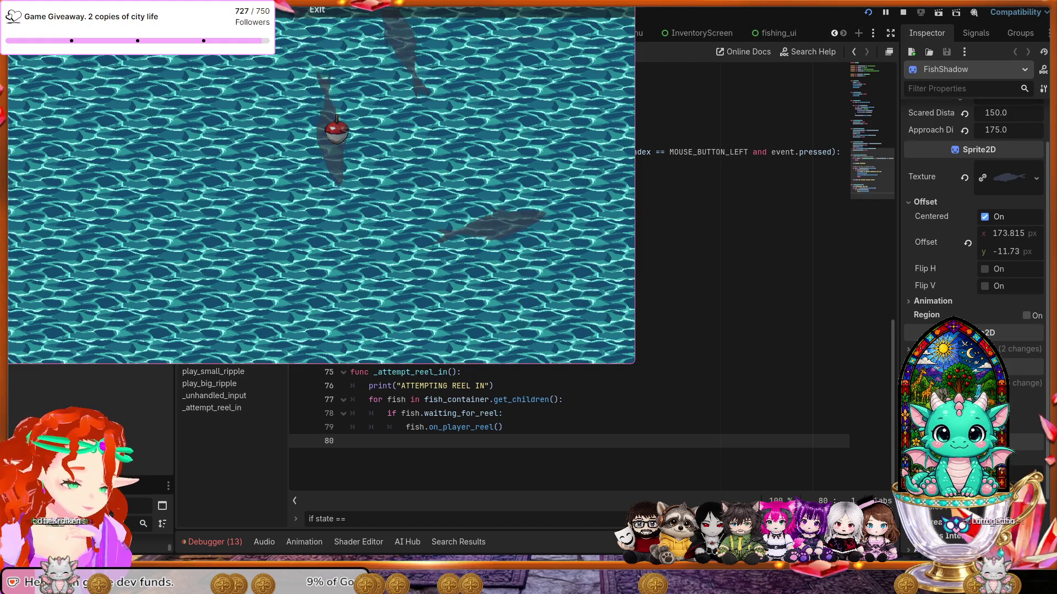
pyautogui.press('F8')
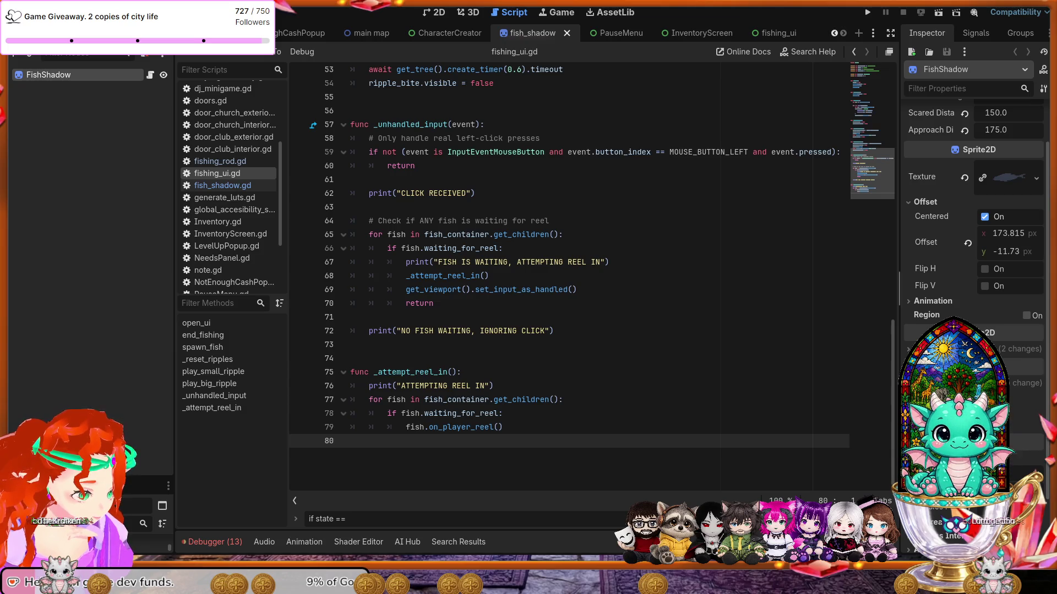
# Search fishing_ui.gd for 'waiting' and step through each match in the click-handling code.
pyautogui.click(550, 366)
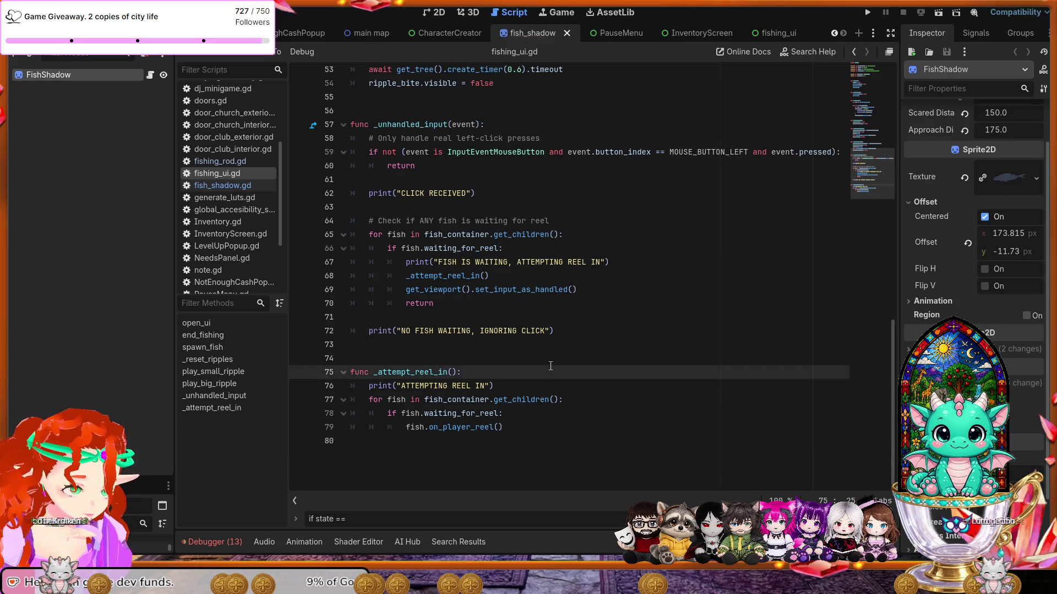
pyautogui.scroll(3, 550, 366)
pyautogui.hotkey('ctrl', 'f')
pyautogui.write('waiting')
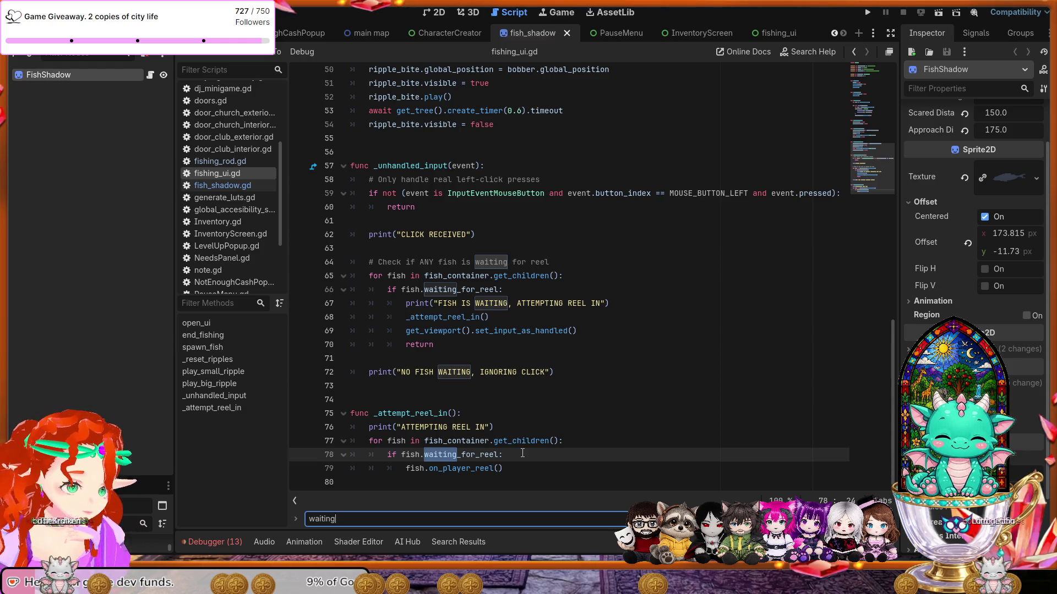
pyautogui.press('Return')
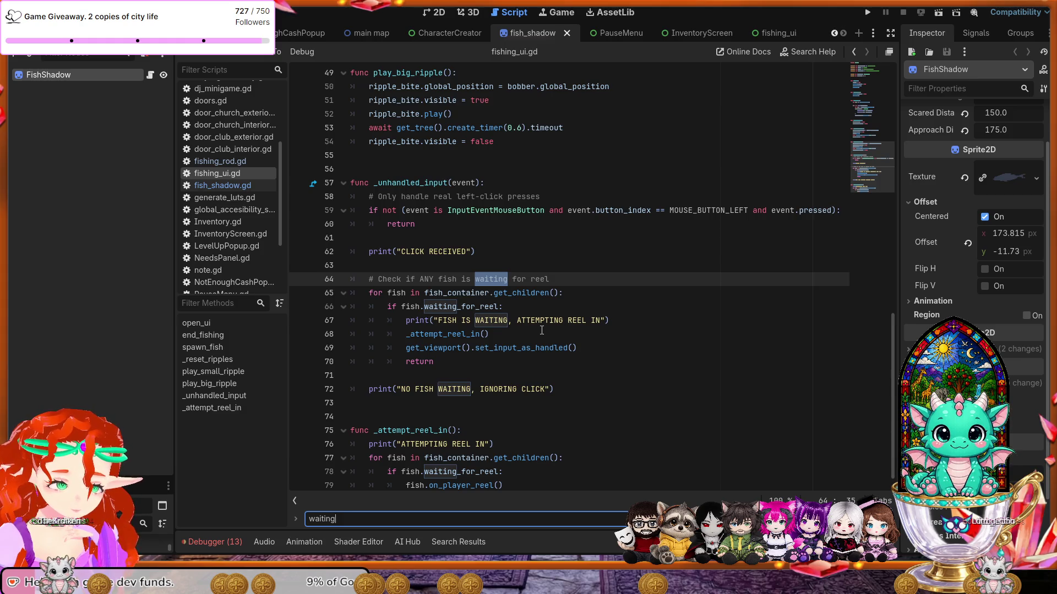
pyautogui.press('Return')
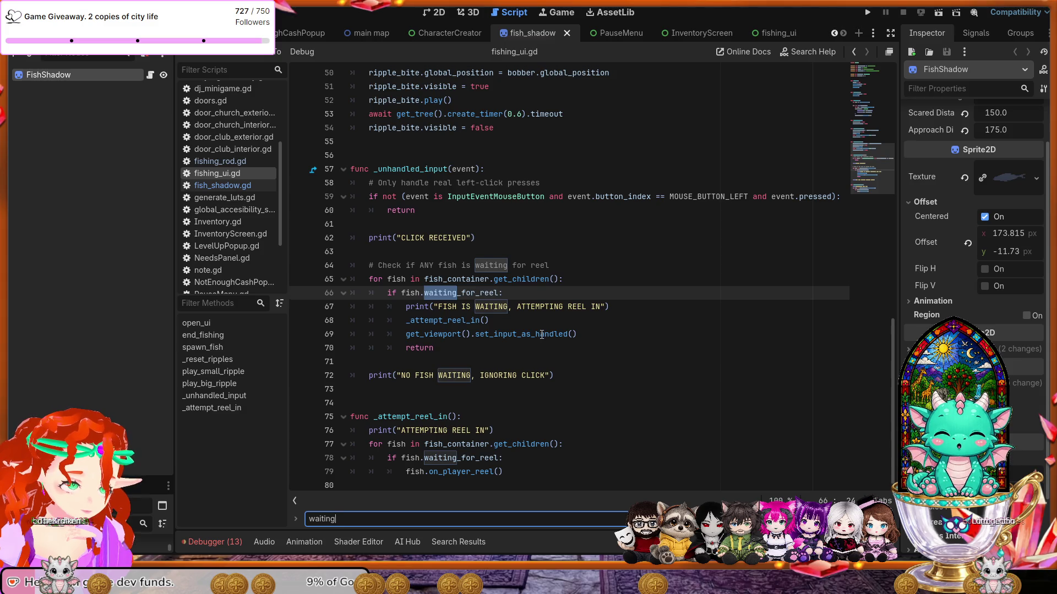
pyautogui.press('Return')
pyautogui.press('Return')
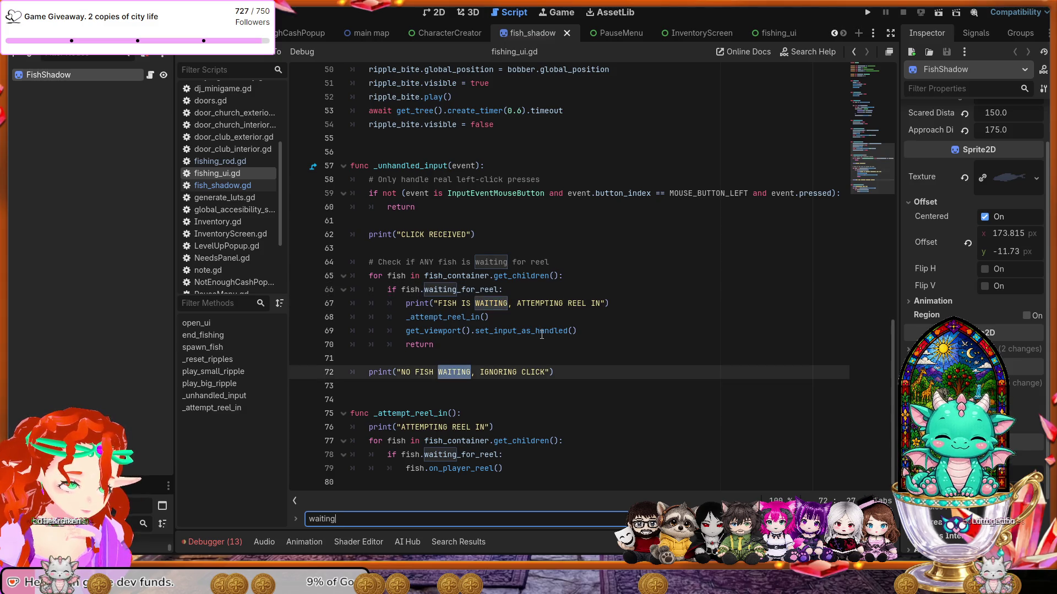
pyautogui.press('Return')
pyautogui.press('Return')
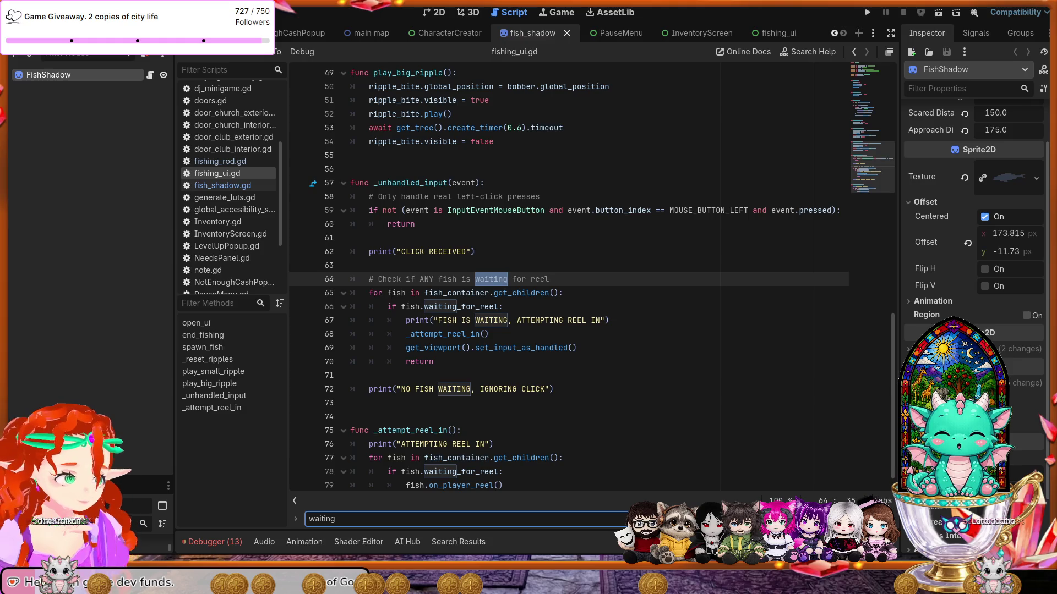
# Select all code in fishing_ui.gd, then open fish_shadow.gd and select all of it.
pyautogui.click(667, 263)
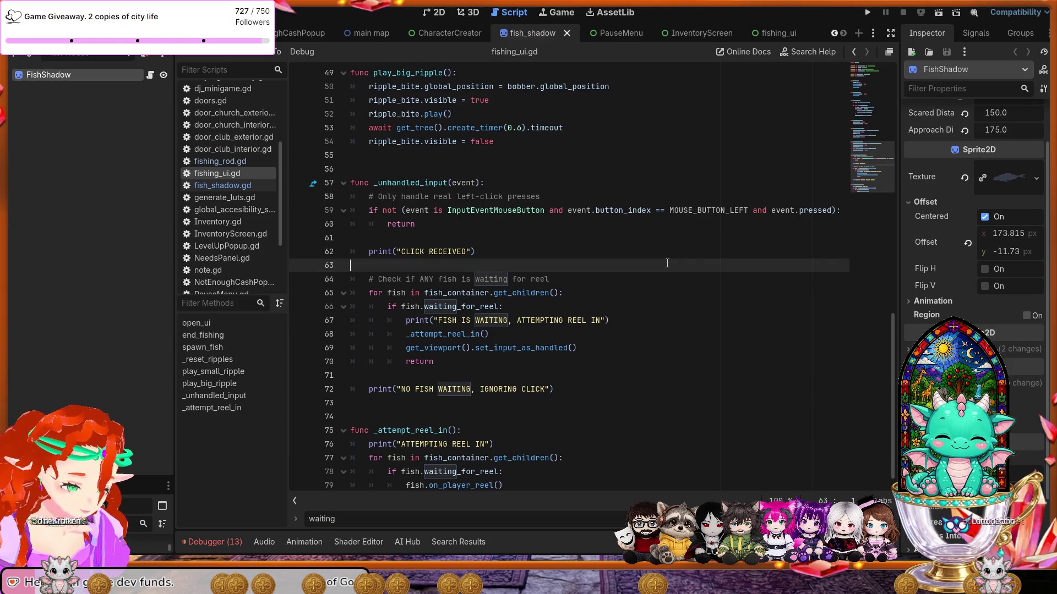
pyautogui.hotkey('ctrl', 'a')
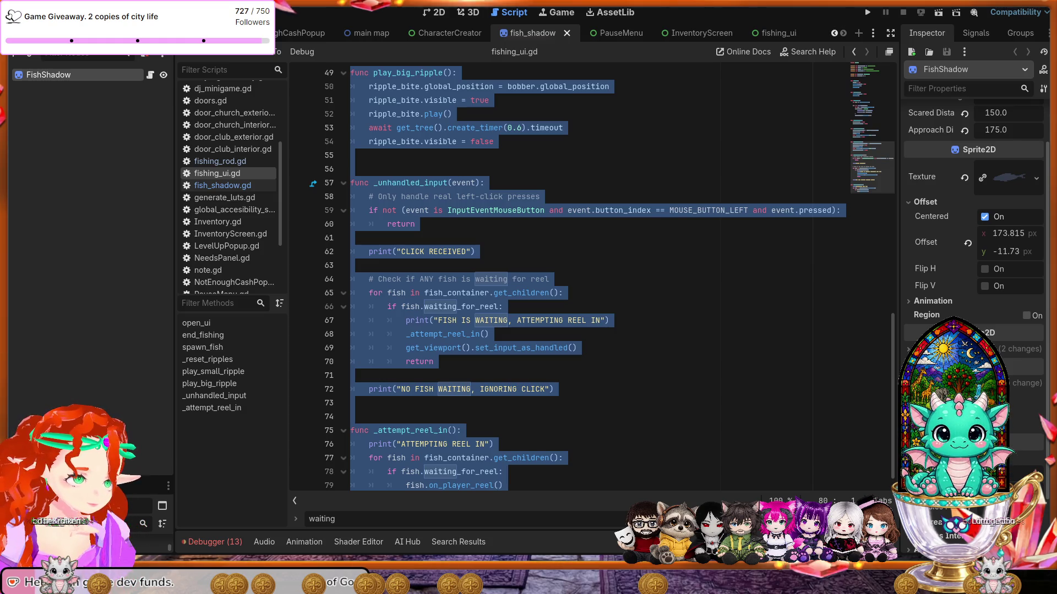
pyautogui.click(222, 186)
pyautogui.click(583, 253)
pyautogui.hotkey('ctrl', 'a')
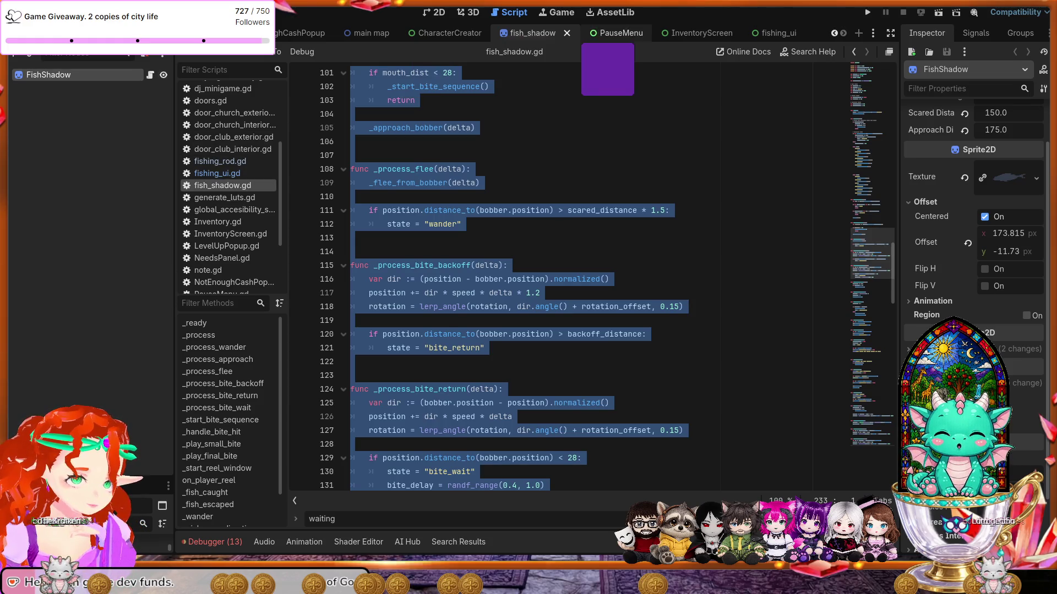
# Open the Bobber node's bobber.gd from the fishing_ui scene and select all its code.
pyautogui.click(776, 33)
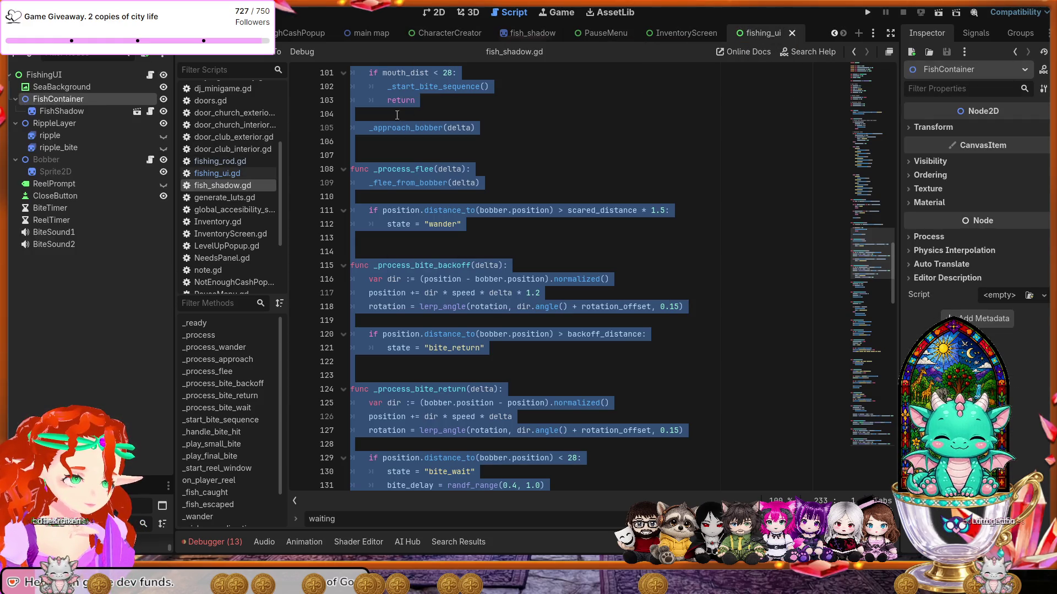
pyautogui.click(151, 159)
pyautogui.click(487, 227)
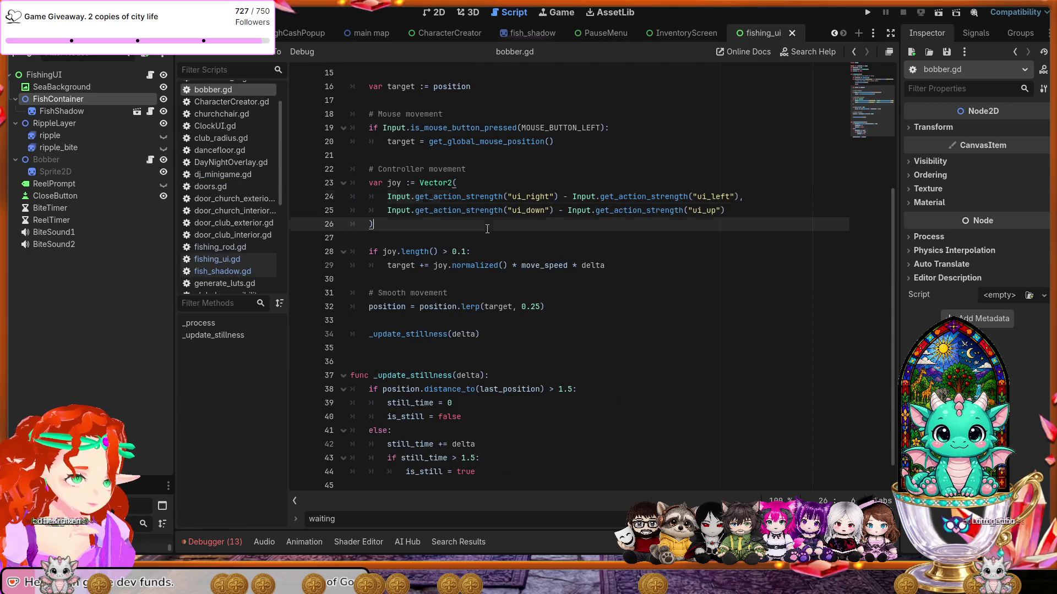
pyautogui.hotkey('ctrl', 'a')
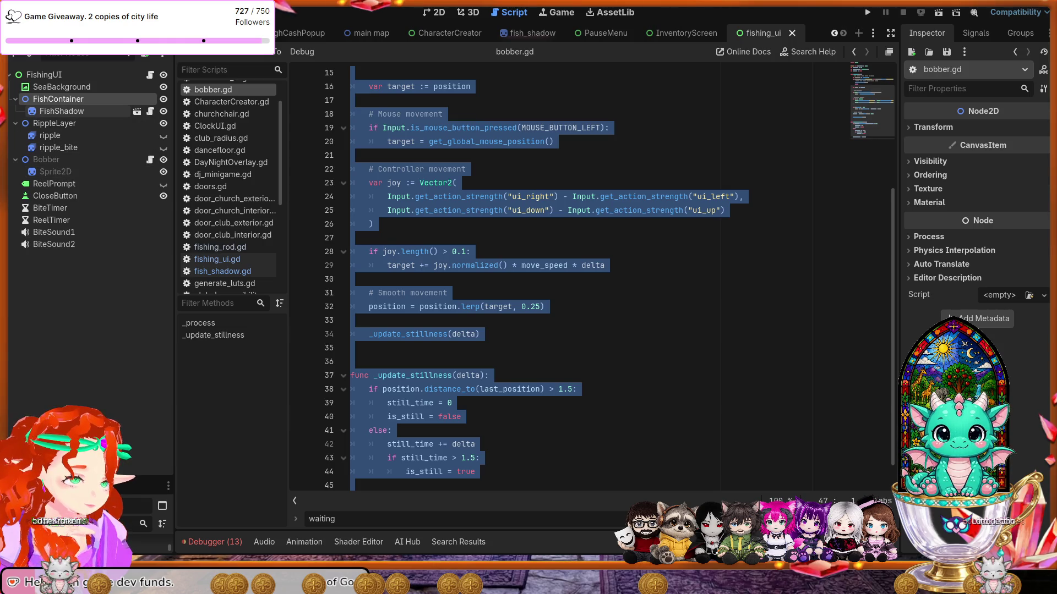
pyautogui.click(64, 122)
# Inspect the process settings of FishContainer, SeaBackground and FishShadow, then deselect bobber.gd's code.
pyautogui.click(66, 103)
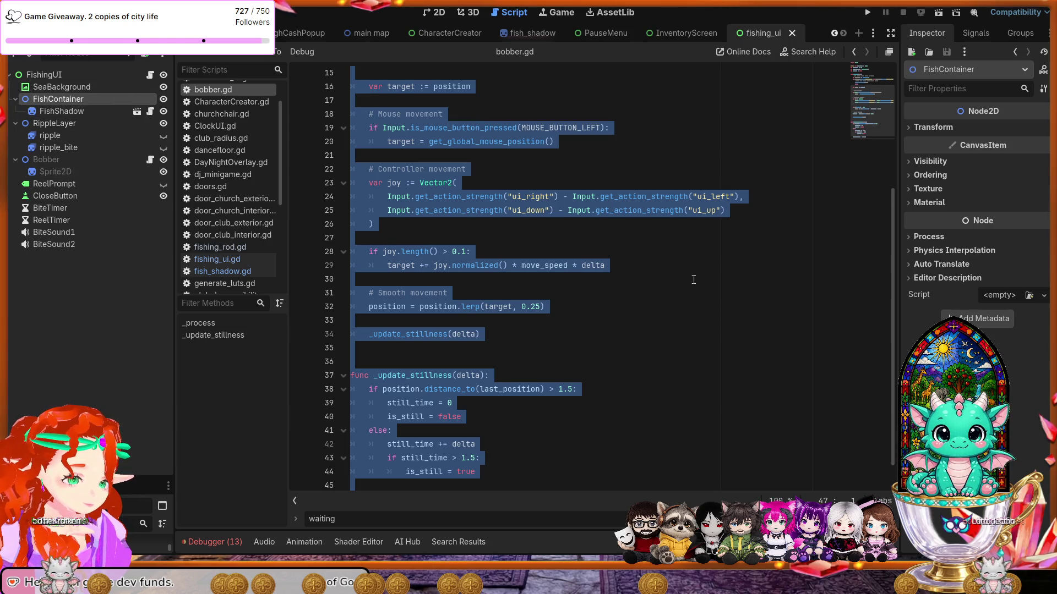
pyautogui.click(928, 237)
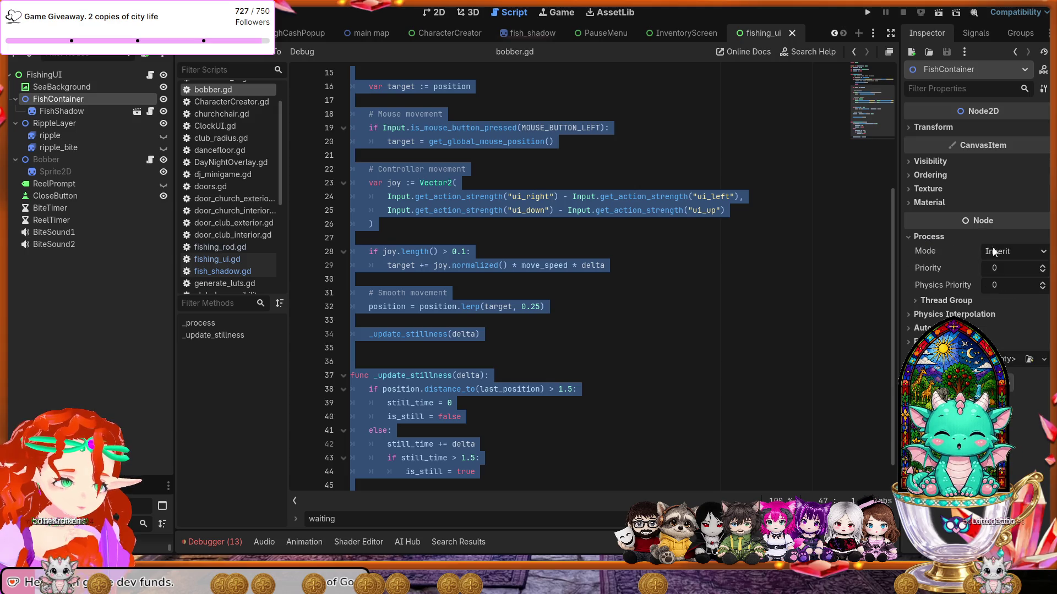
pyautogui.click(53, 80)
pyautogui.click(60, 98)
pyautogui.click(61, 108)
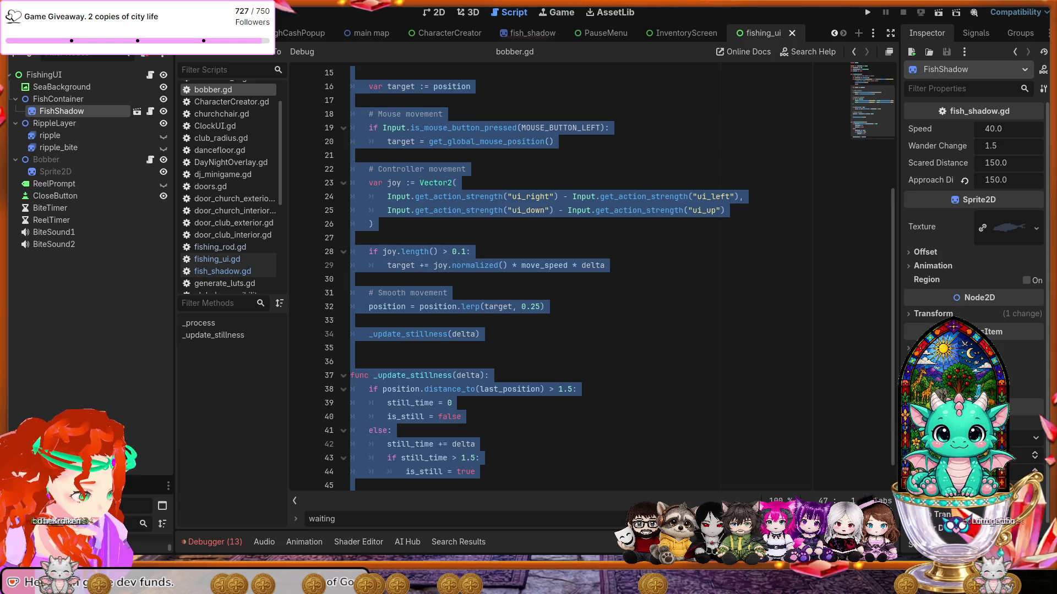
pyautogui.click(528, 380)
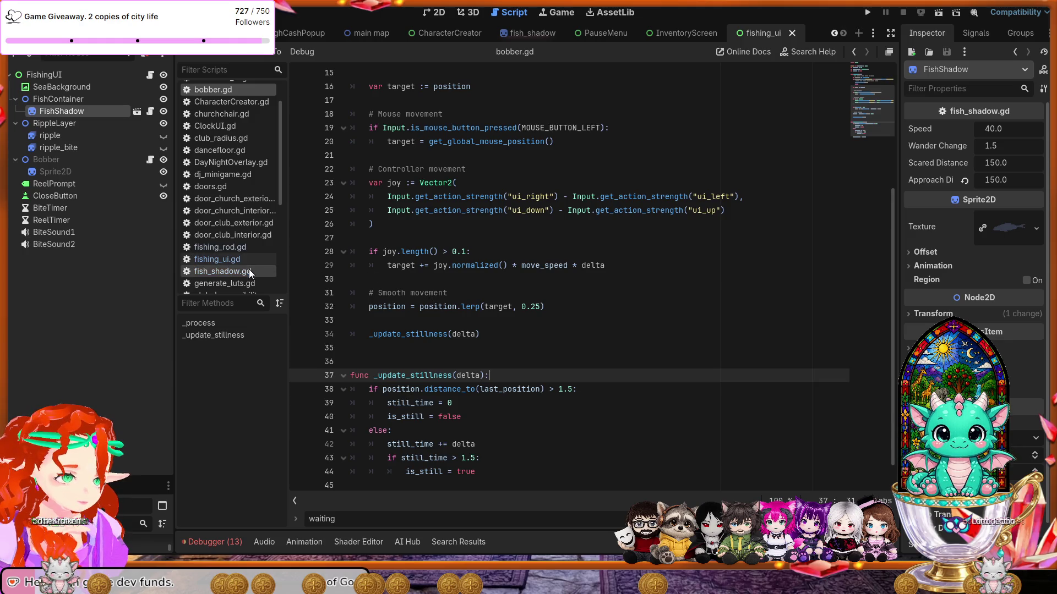
pyautogui.click(233, 259)
# Replace fishing_ui.gd with the new left-click reel-in code and save it.
pyautogui.hotkey('ctrl', 'v')
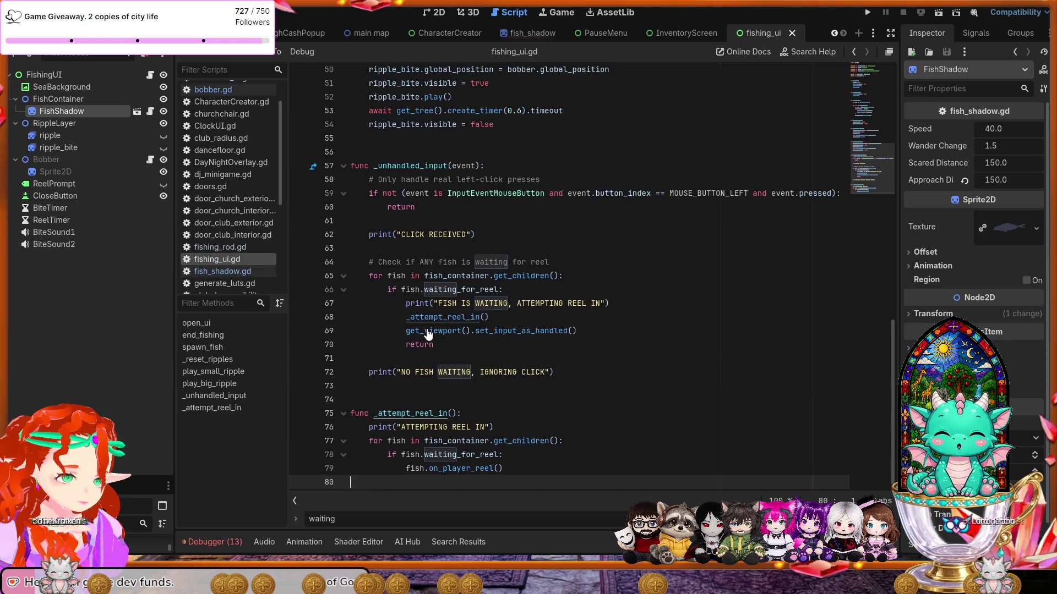
pyautogui.hotkey('ctrl', 'a')
pyautogui.click(353, 359)
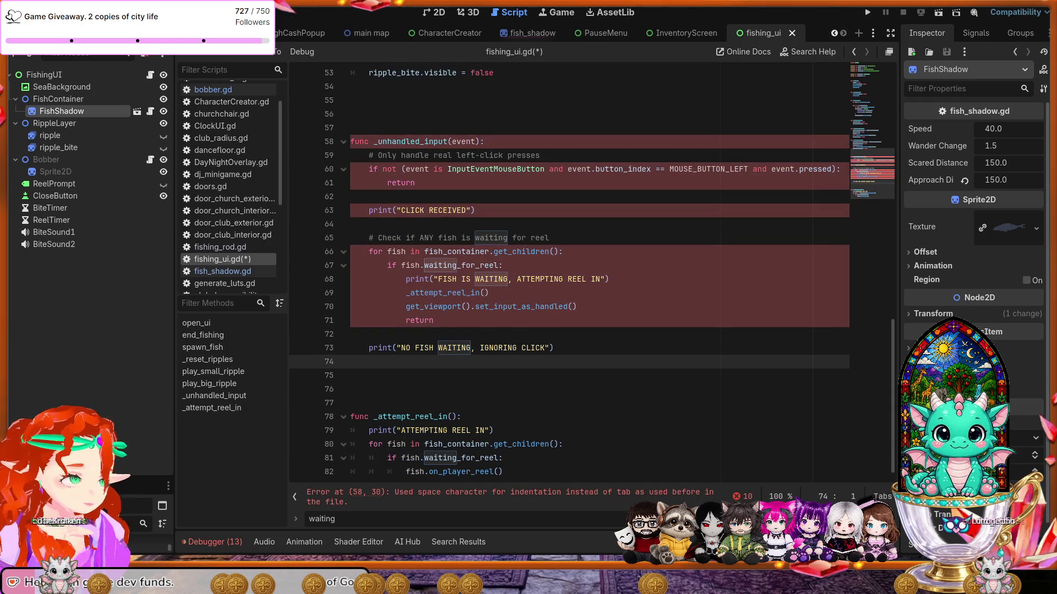
pyautogui.hotkey('ctrl', 's')
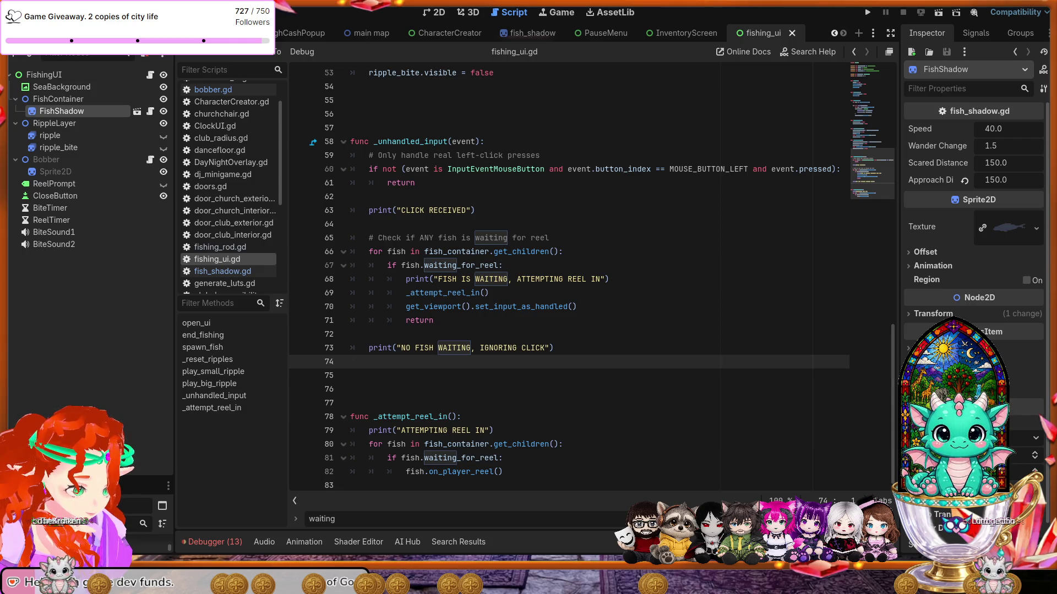
# Review FishingUI's Inspector properties down to Mouse, then check the Bobber node's settings.
pyautogui.click(55, 75)
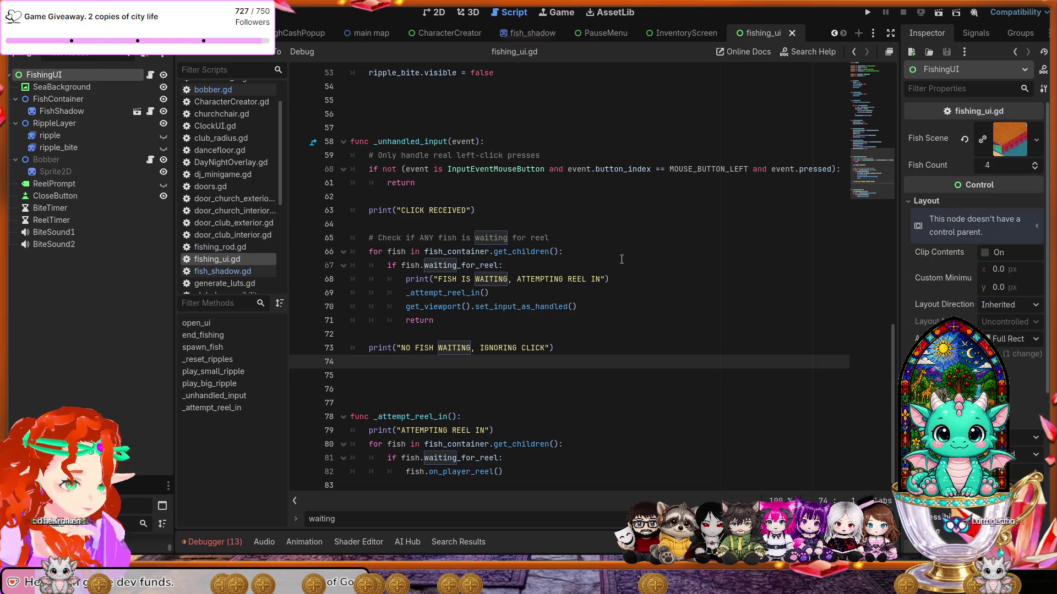
pyautogui.scroll(-5, 974, 220)
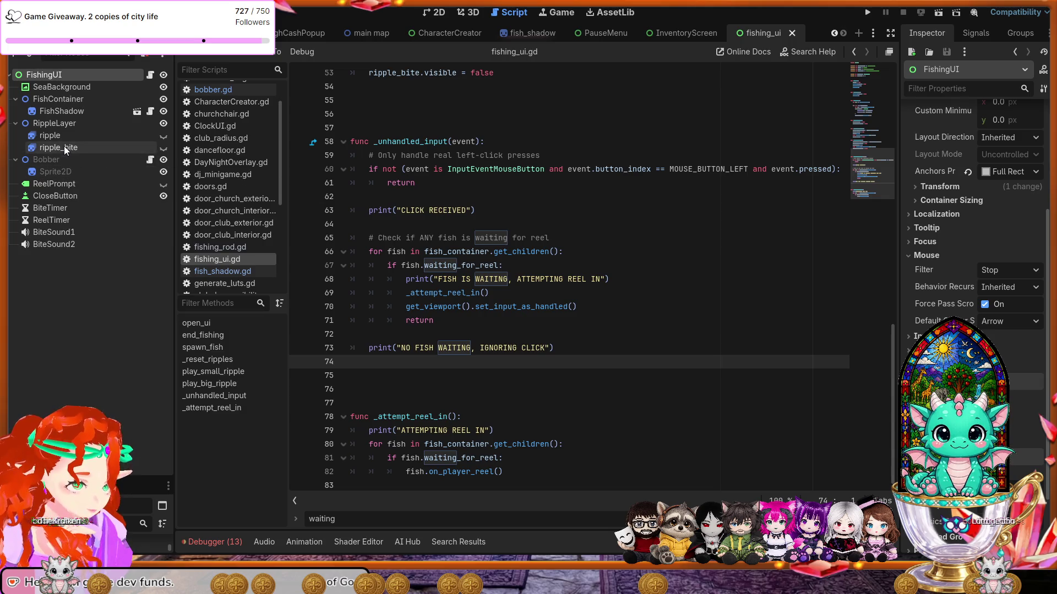
pyautogui.click(64, 159)
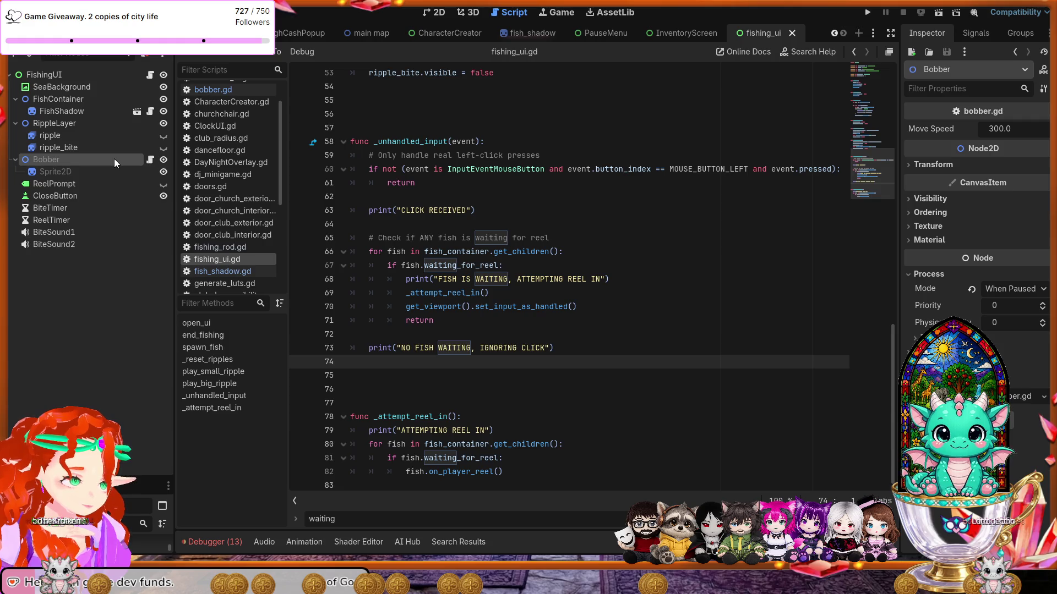
# Set CloseButton's Process Mode to When Paused, matching the Bobber.
pyautogui.click(77, 197)
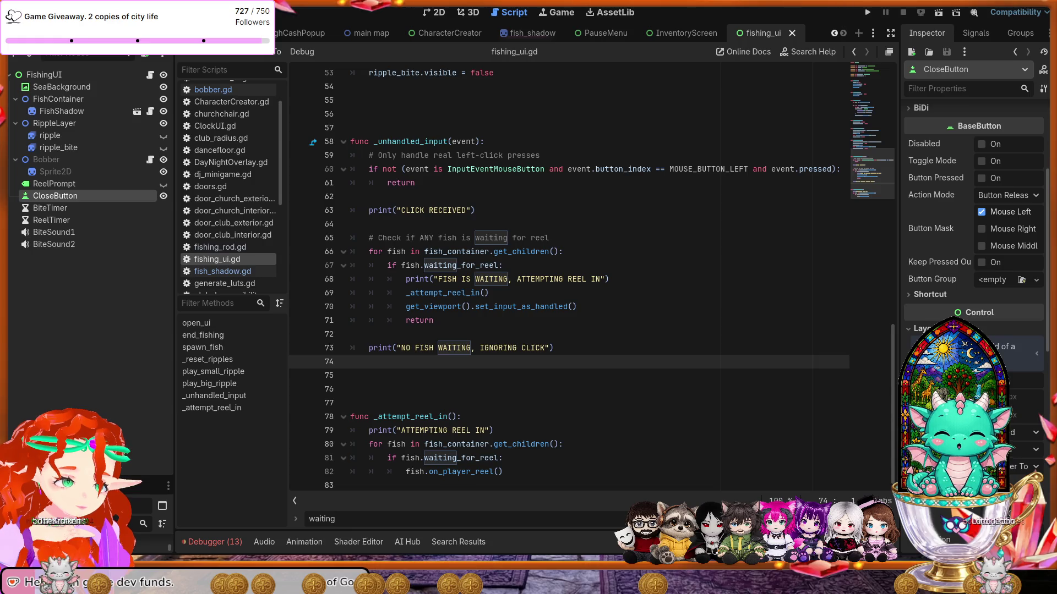
pyautogui.scroll(-5, 974, 275)
pyautogui.scroll(-10, 974, 220)
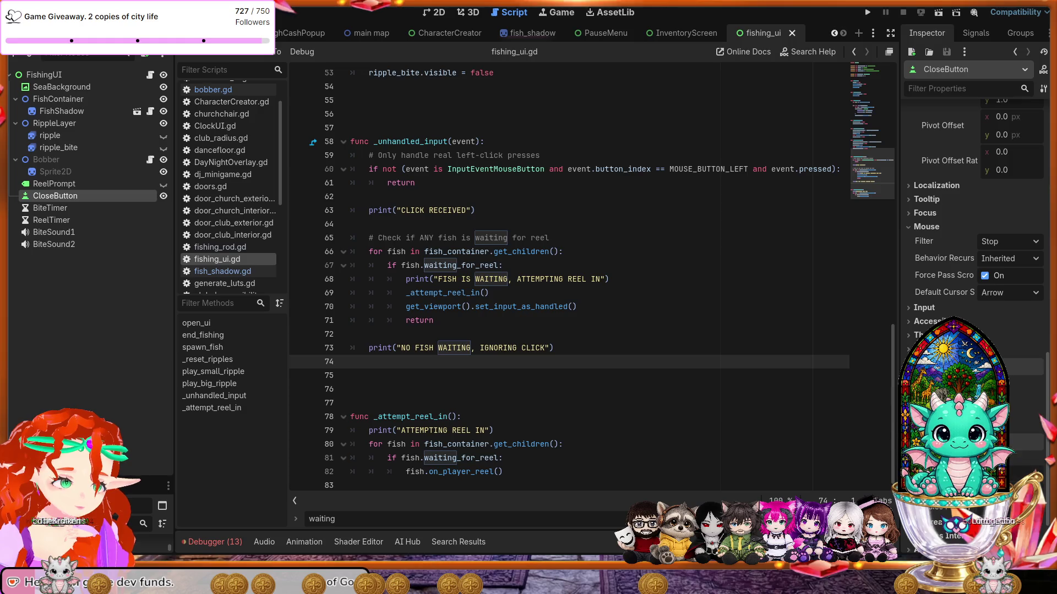
pyautogui.click(1018, 473)
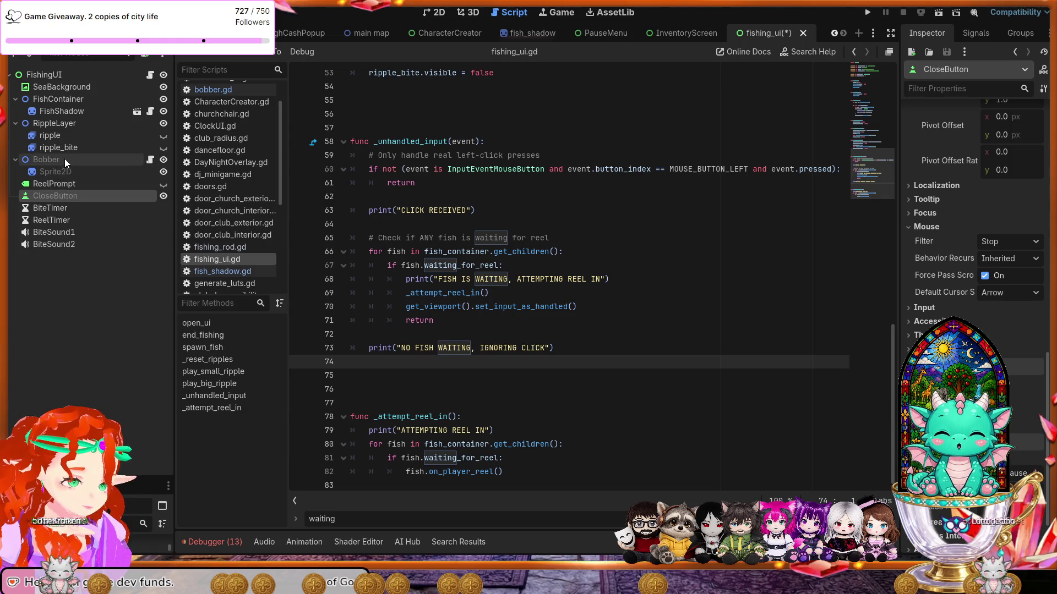
# Check the process modes of RippleLayer, FishShadow and FishContainer.
pyautogui.click(49, 124)
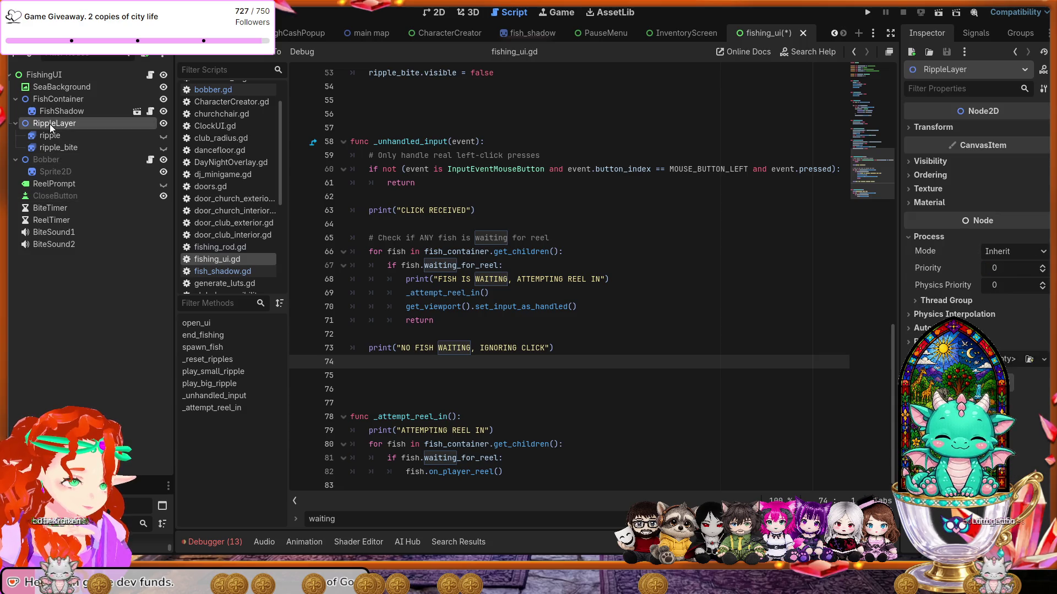
pyautogui.click(54, 114)
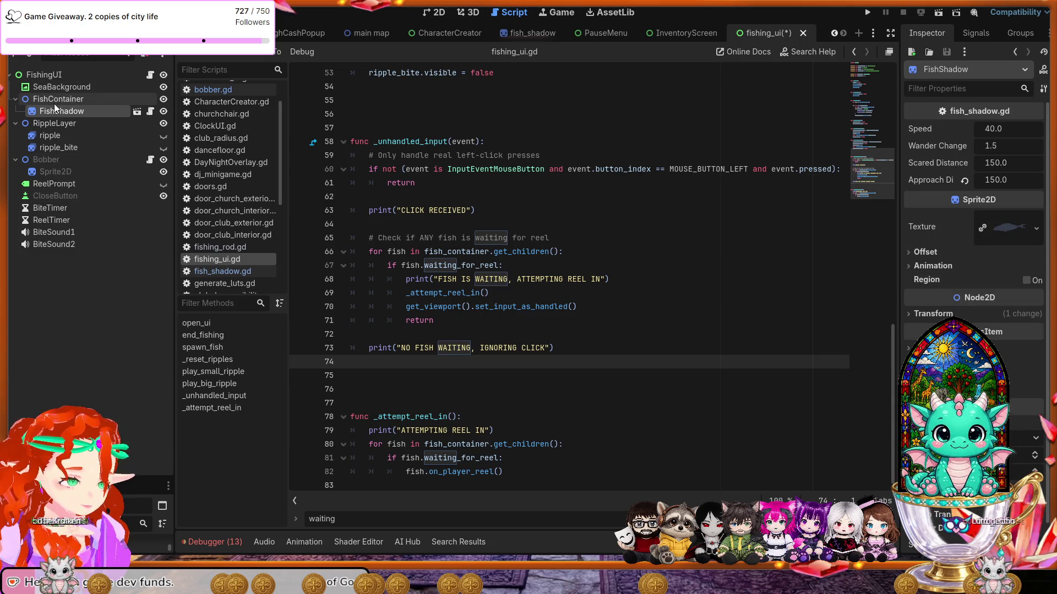
pyautogui.click(54, 104)
pyautogui.click(58, 110)
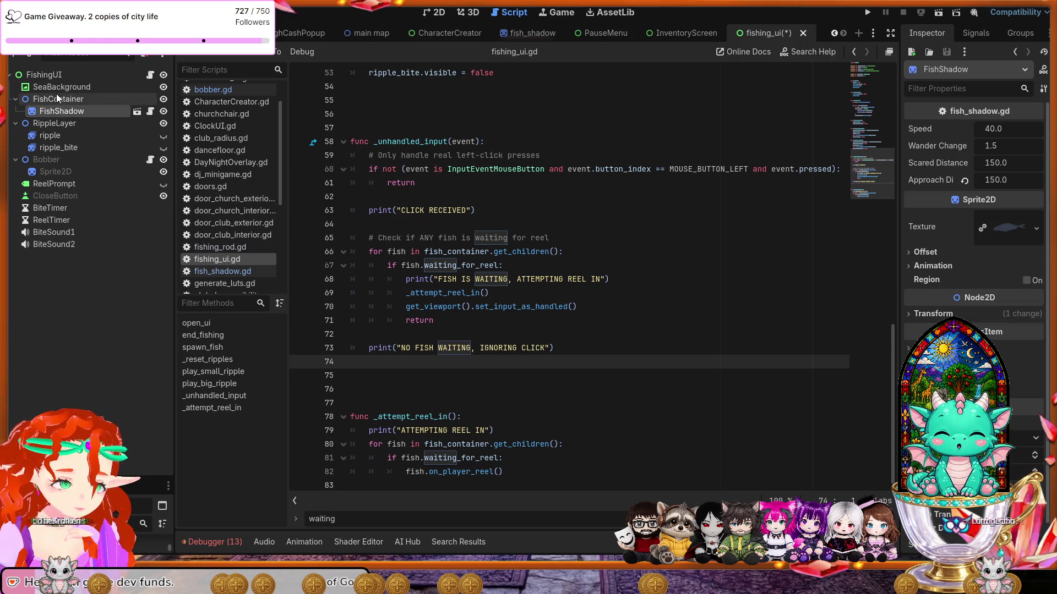
pyautogui.click(56, 97)
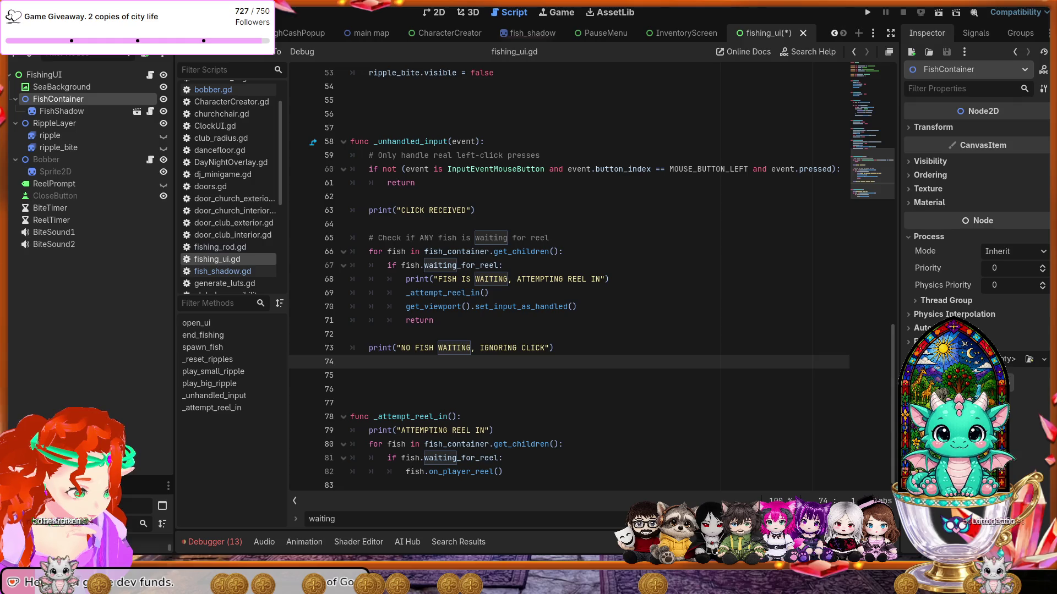
pyautogui.scroll(6, 591, 279)
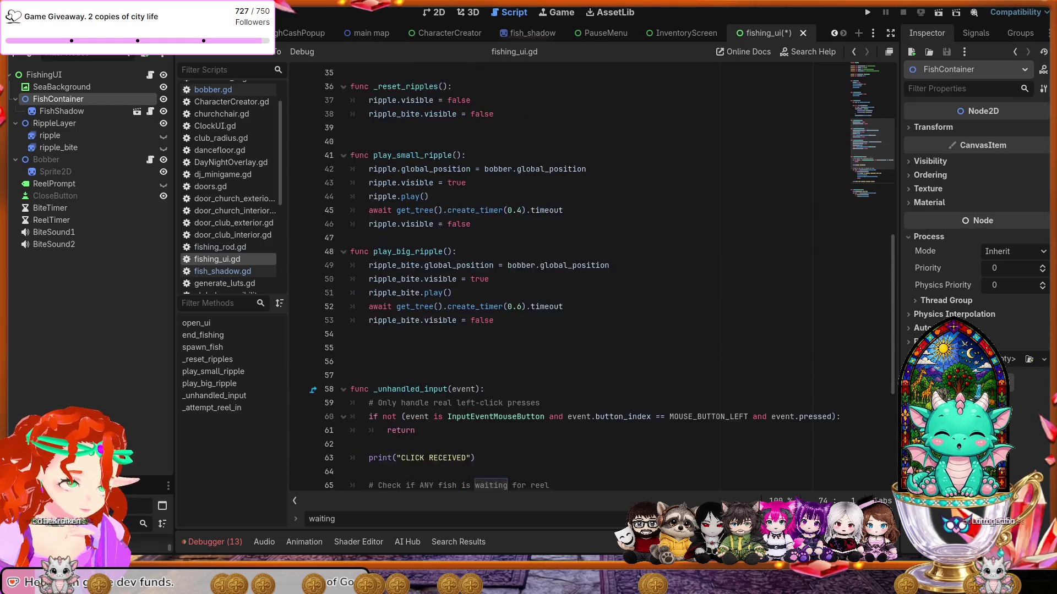
# Scroll through fishing_ui.gd, then open fish_shadow.gd to review its state functions.
pyautogui.scroll(11, 591, 280)
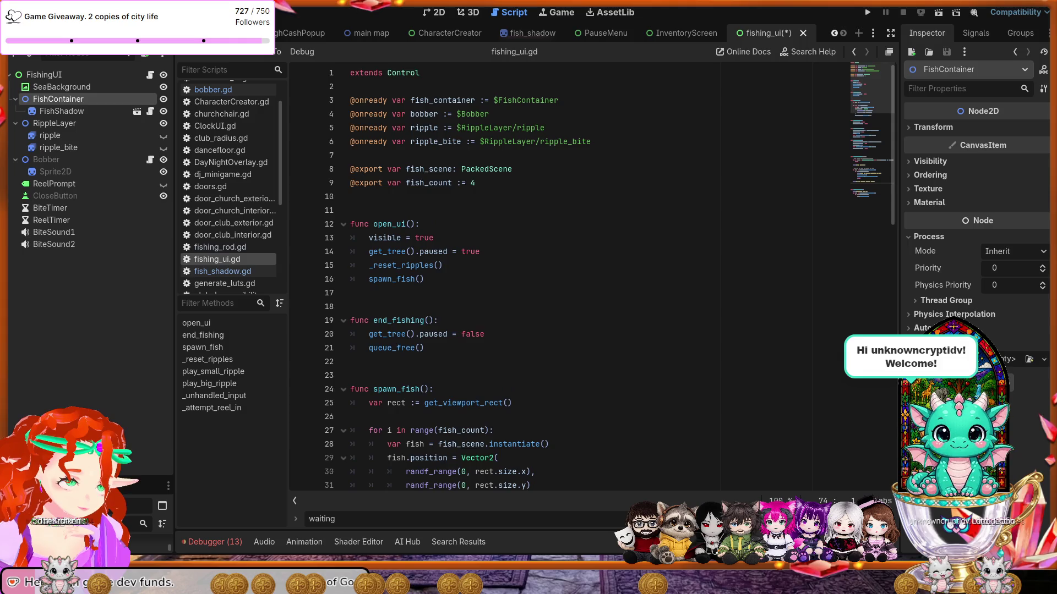
pyautogui.scroll(-14, 592, 280)
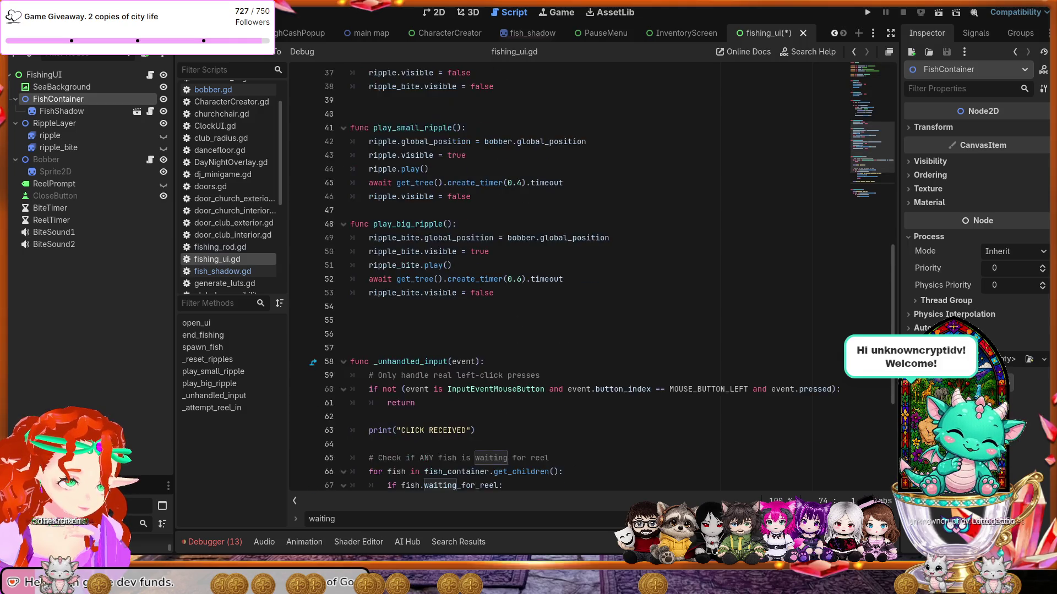
pyautogui.scroll(-3, 592, 279)
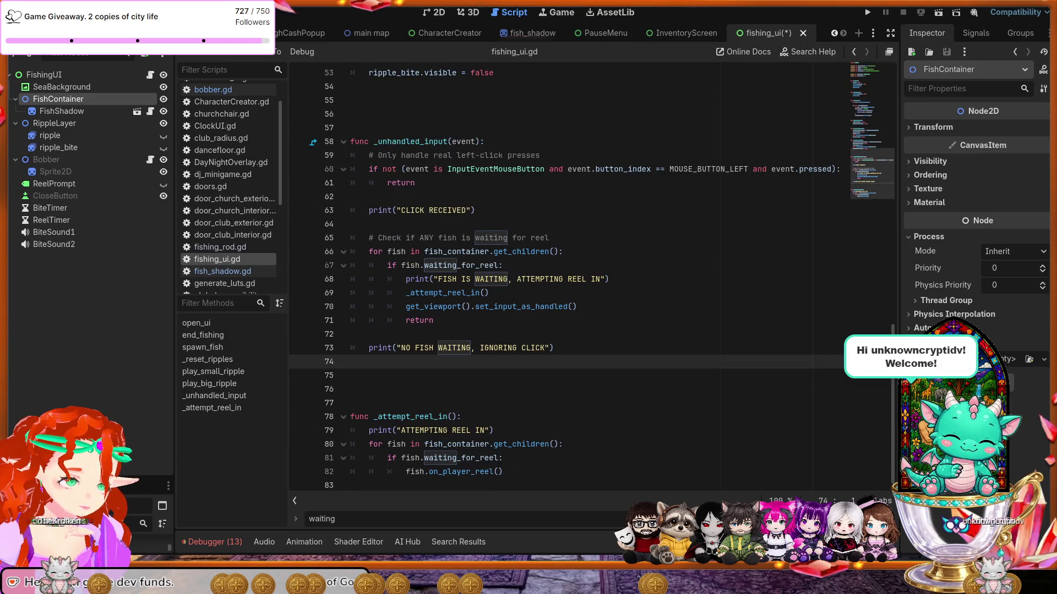
pyautogui.scroll(6, 592, 280)
pyautogui.click(237, 272)
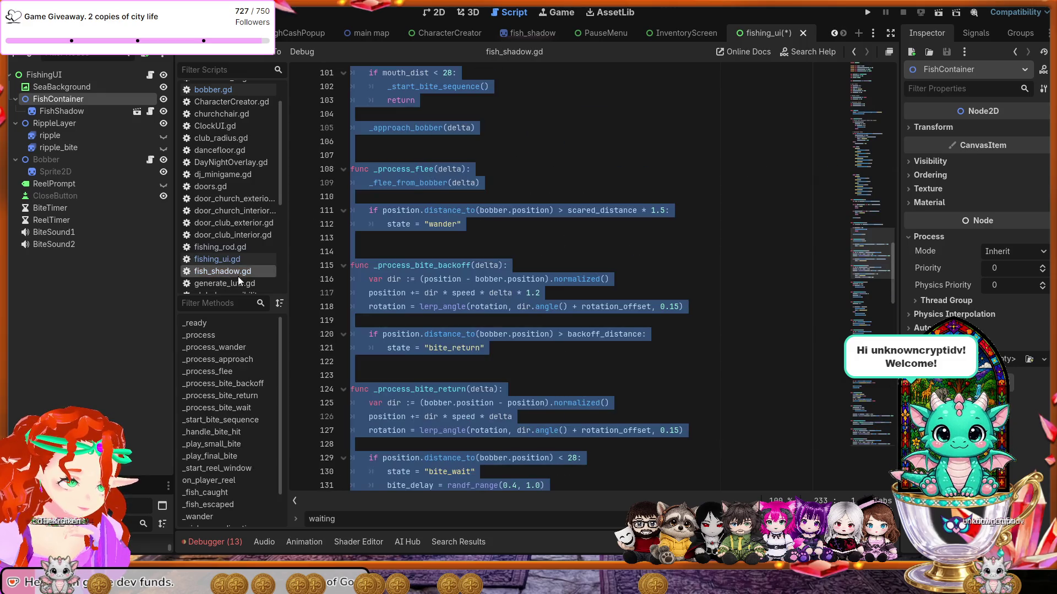
pyautogui.click(504, 290)
pyautogui.scroll(5, 505, 289)
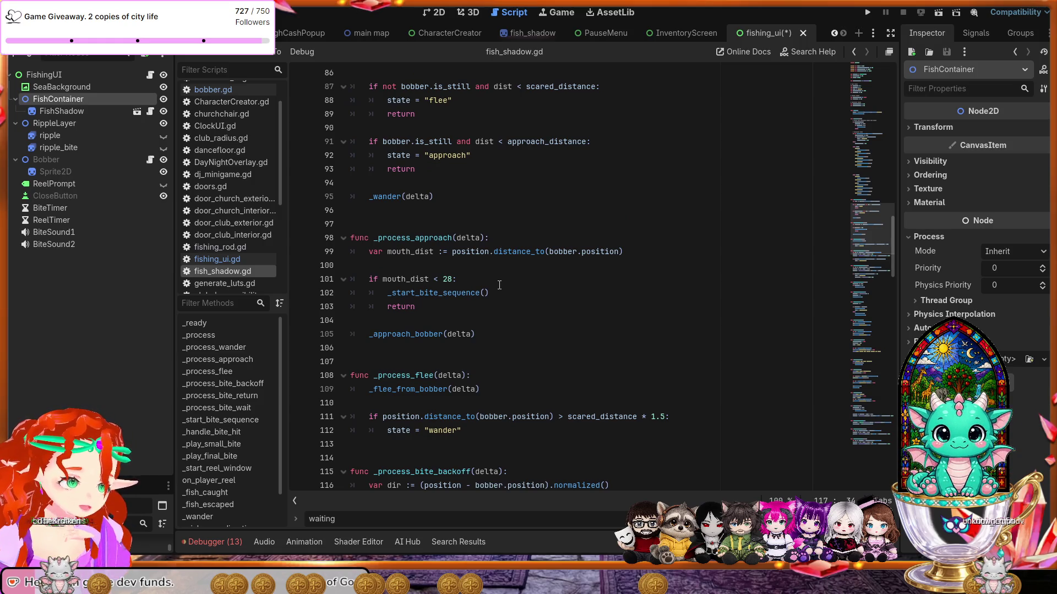
pyautogui.scroll(15, 498, 284)
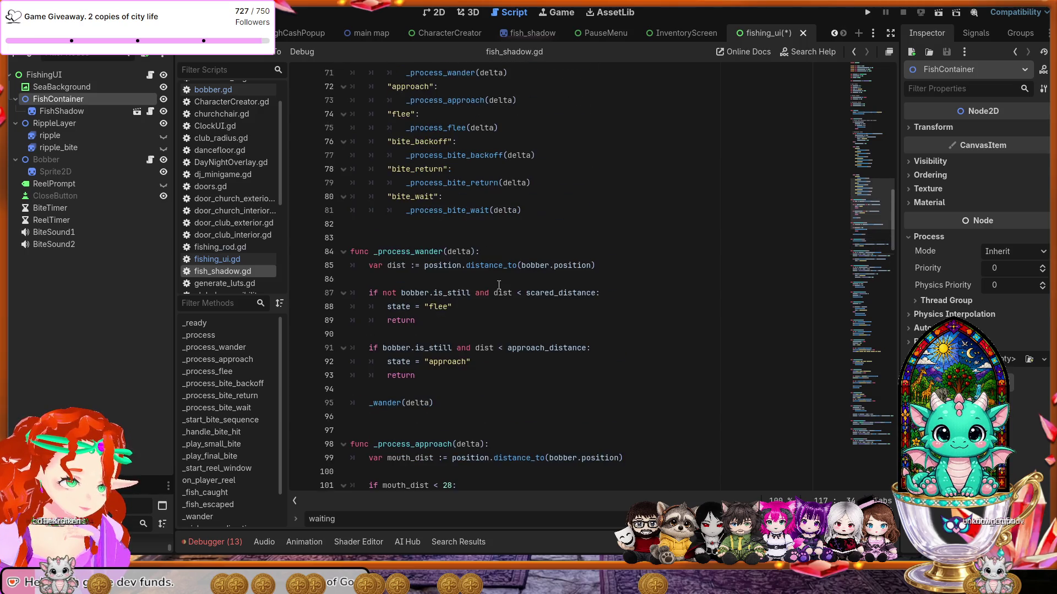
pyautogui.scroll(4, 497, 283)
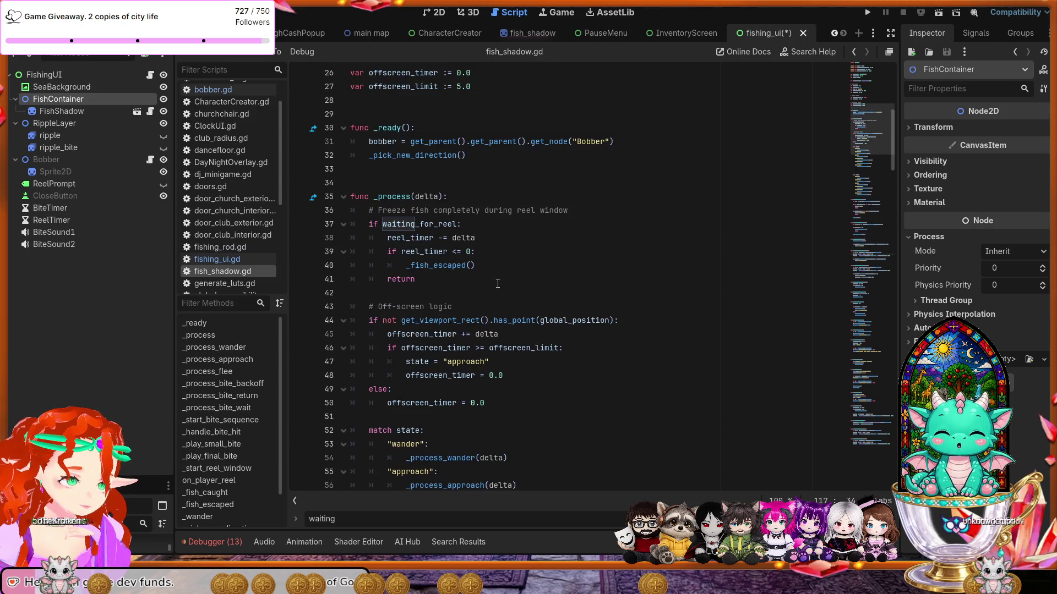
pyautogui.scroll(3, 497, 283)
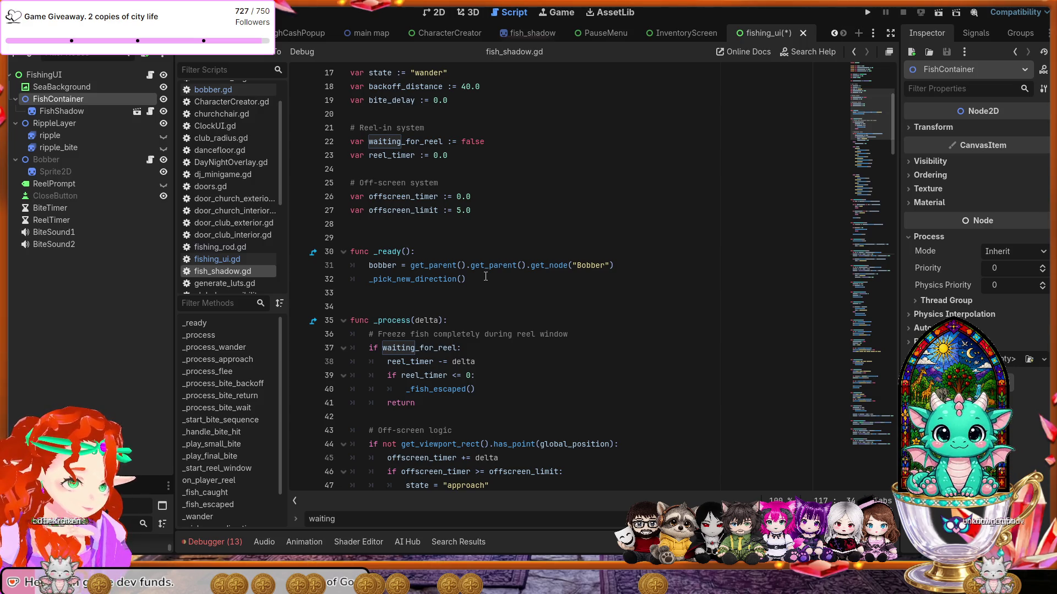
pyautogui.click(486, 277)
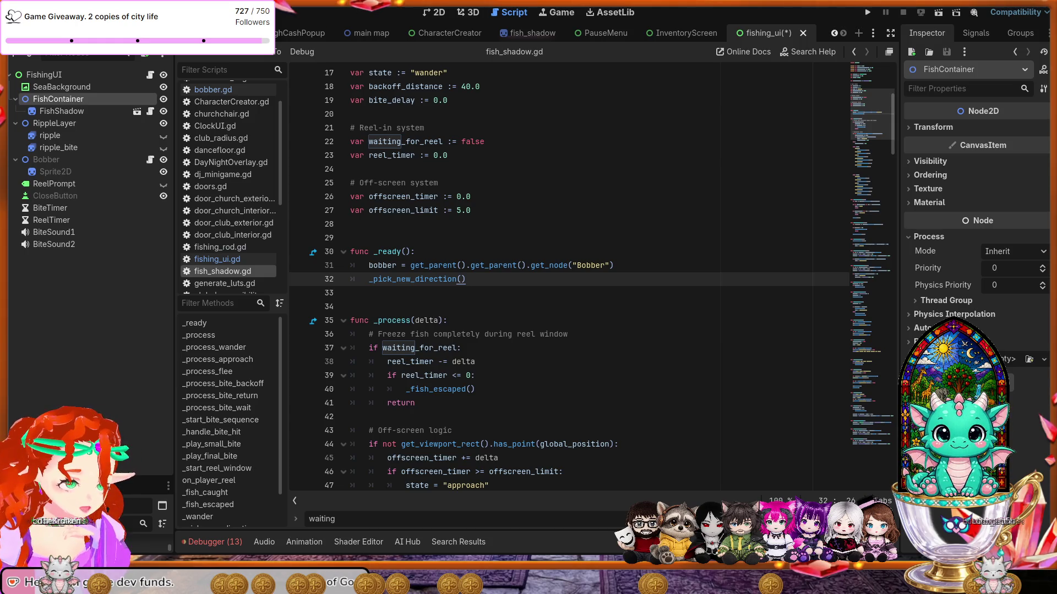
# Add process_mode = Node.PROCESS_MODE_WHEN_PAUSED at the top of fish_shadow.gd's _ready and save.
pyautogui.click(471, 253)
pyautogui.press('Return')
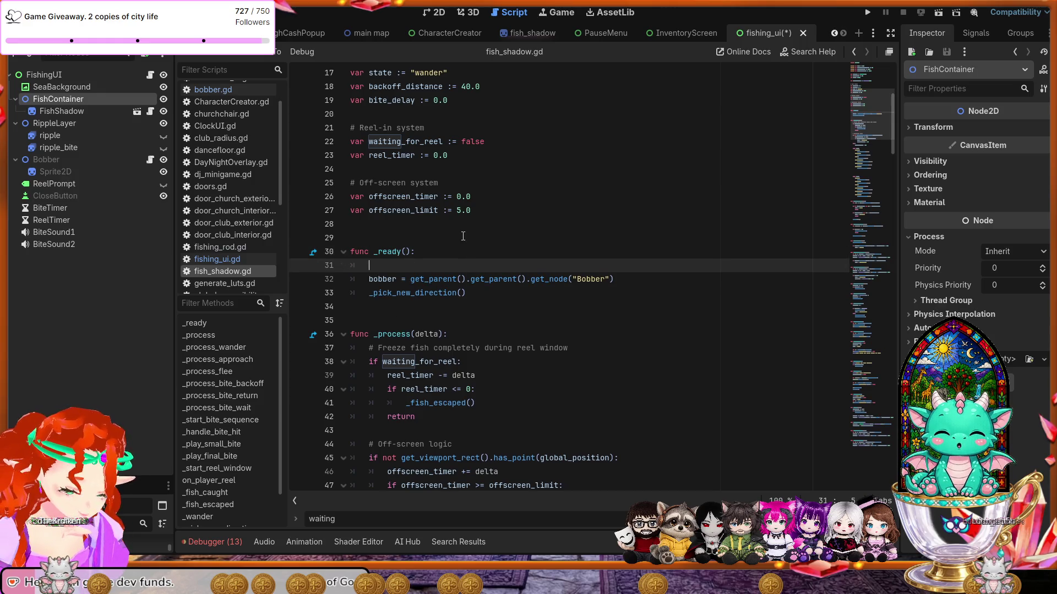
pyautogui.write('process_mode = Node.PROCESS_MODE_WHEN_PAUSED')
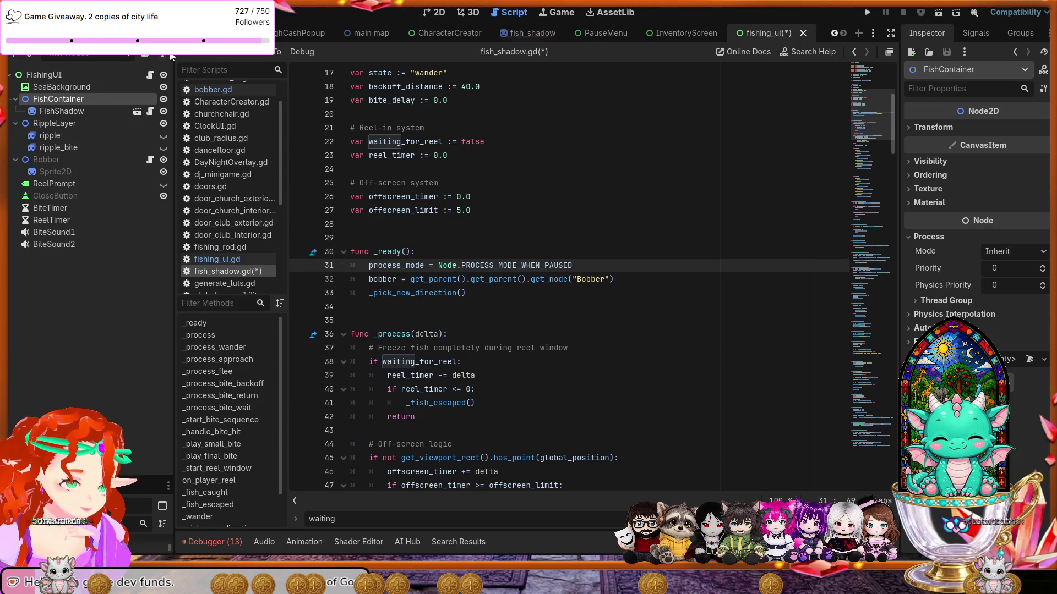
pyautogui.hotkey('ctrl', 's')
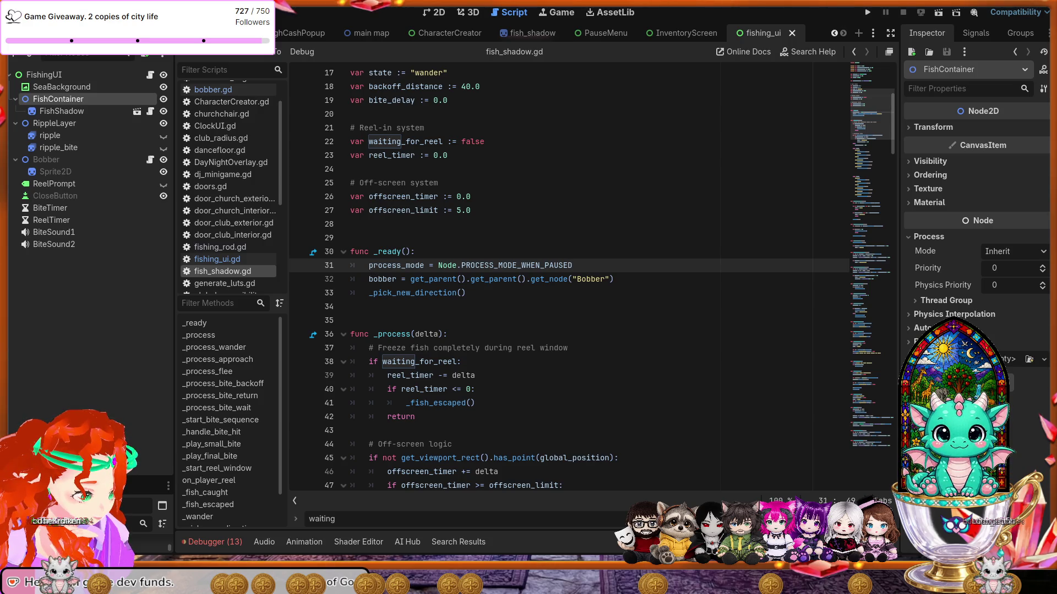
pyautogui.click(513, 34)
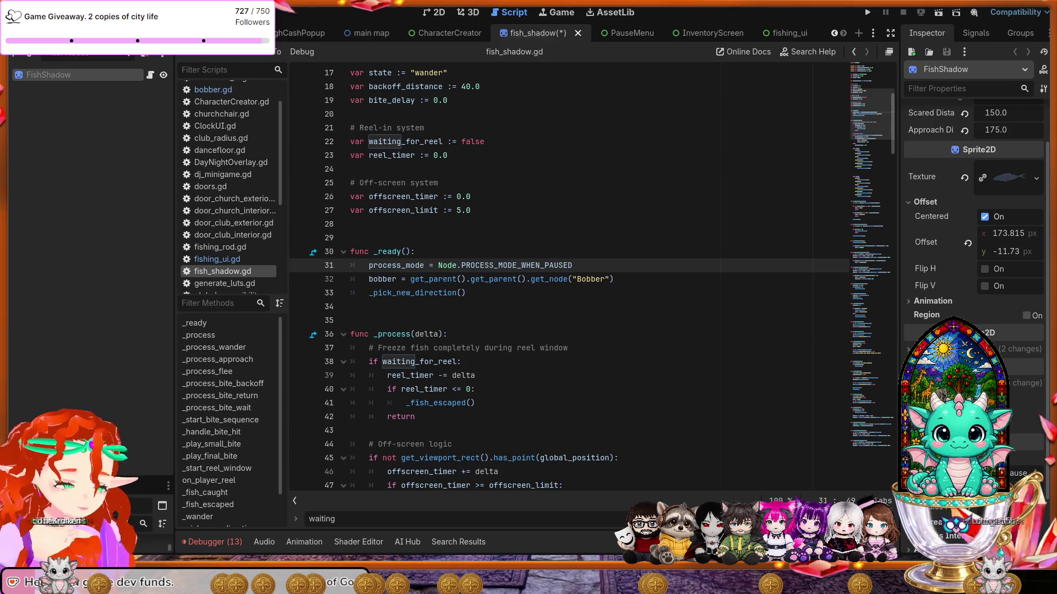
# Save the fish_shadow scene, then switch back to fishing_ui and save it too.
pyautogui.hotkey('ctrl', 's')
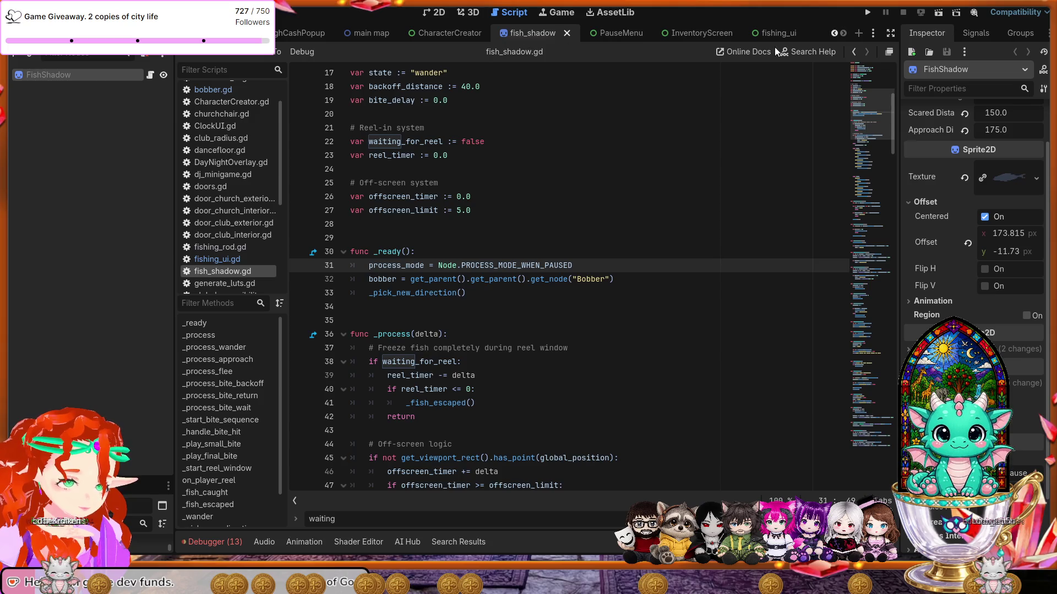
pyautogui.click(774, 32)
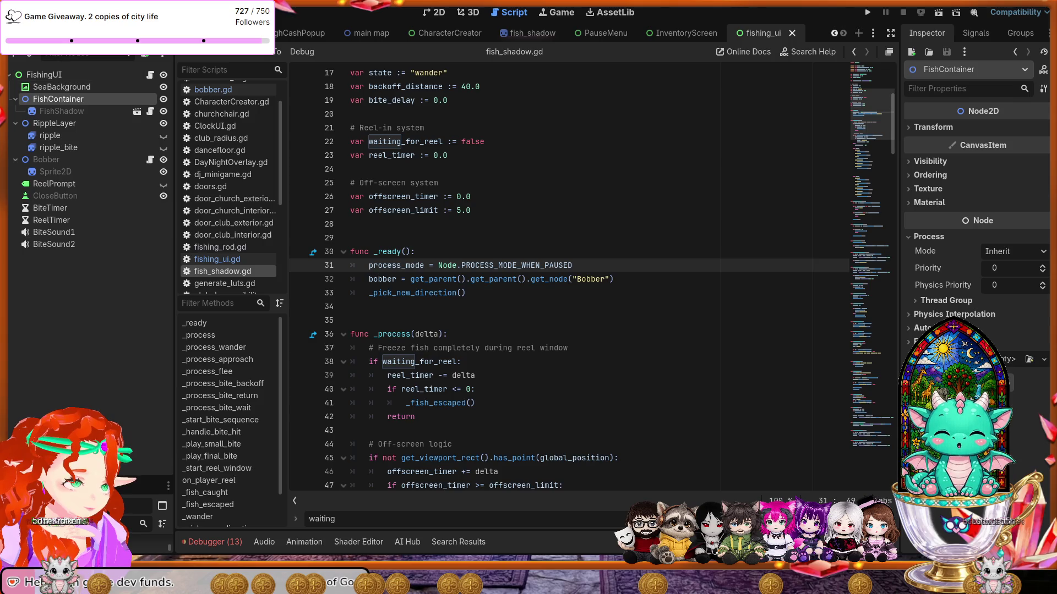
pyautogui.hotkey('ctrl', 's')
# Select the FishShadow node and move to the end of its script's _ready function.
pyautogui.click(57, 115)
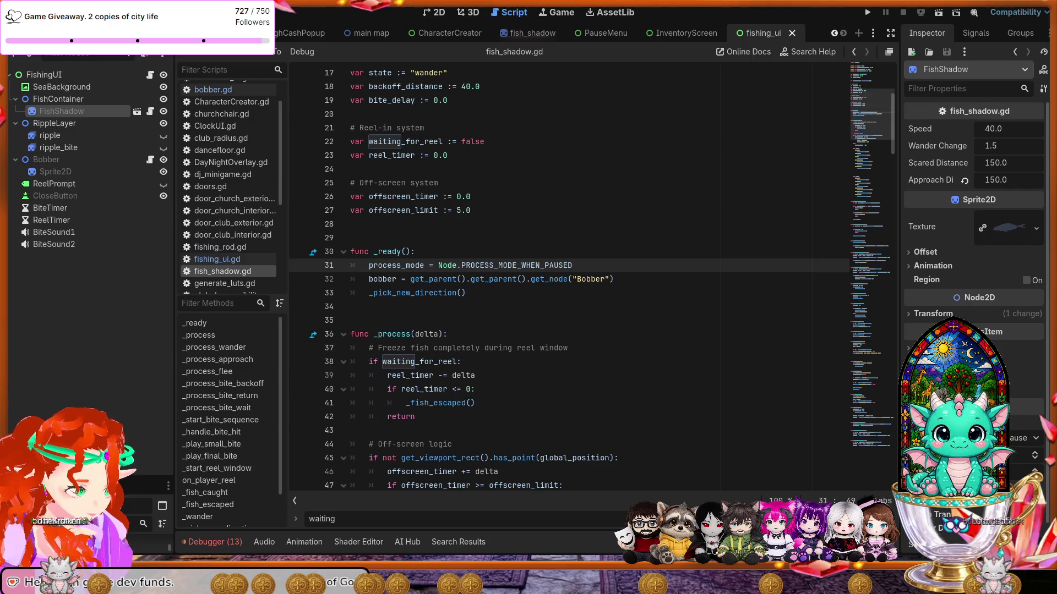
pyautogui.press('Down')
pyautogui.press('Down')
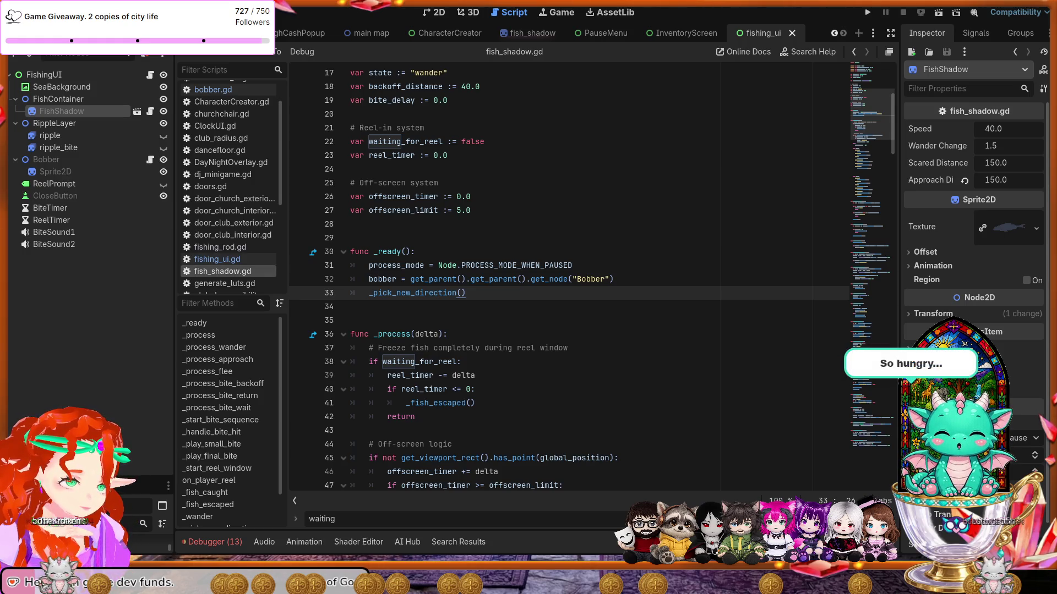
pyautogui.scroll(-3, 591, 279)
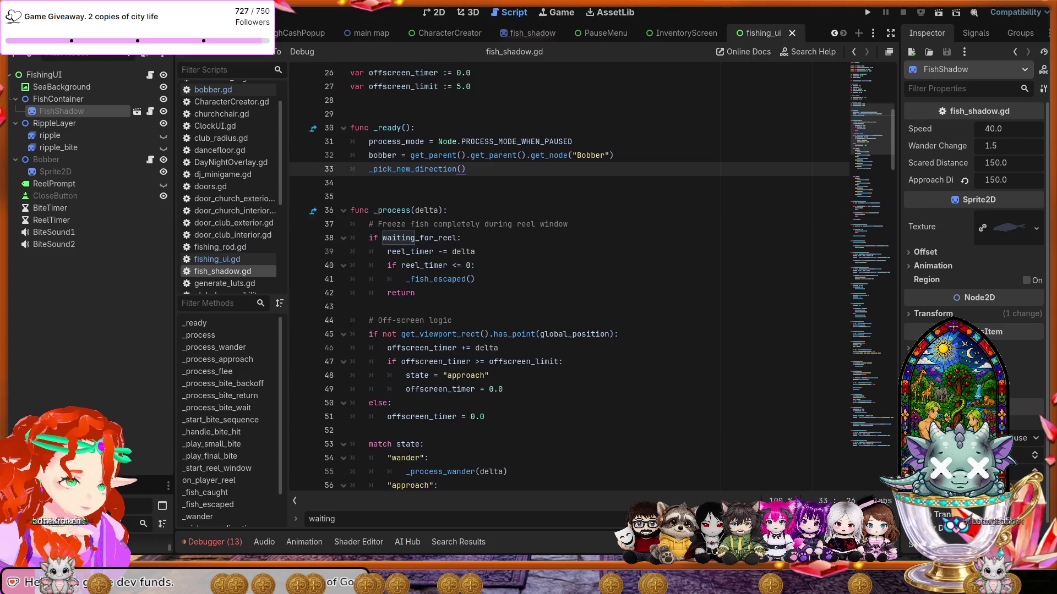
# Replace fish_shadow.gd's whole _process function with the pasted version and save it.
pyautogui.scroll(-1, 592, 279)
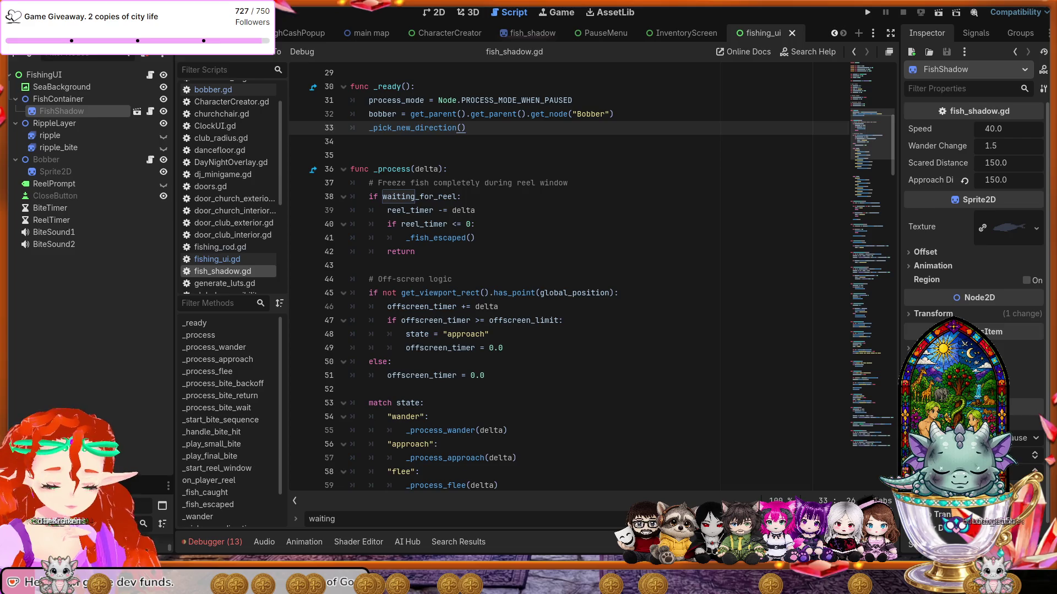
pyautogui.scroll(-4, 592, 279)
pyautogui.moveTo(542, 404); pyautogui.dragTo(549, 350)
pyautogui.scroll(2, 548, 355)
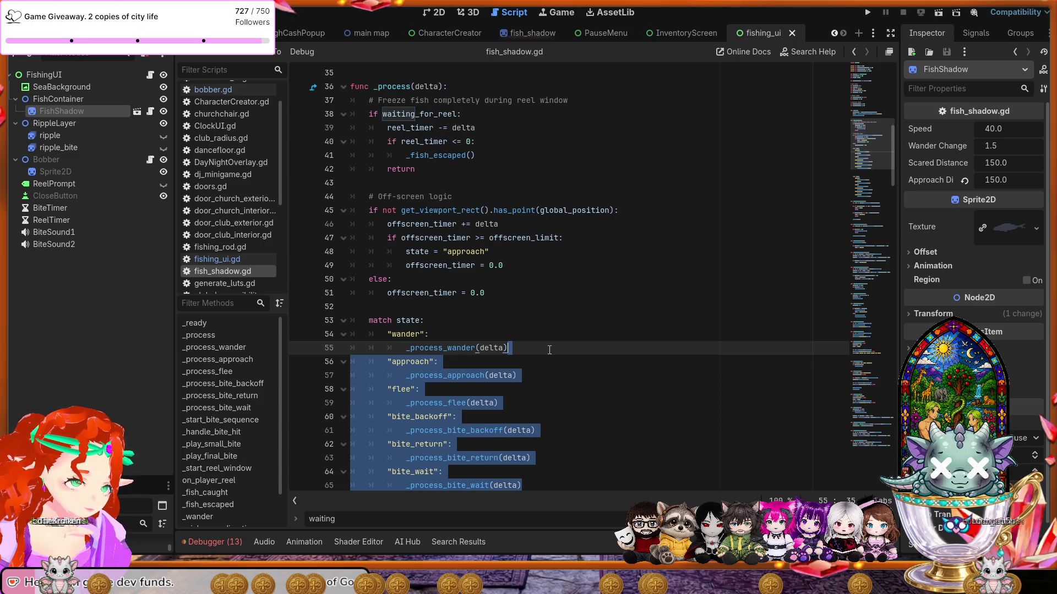
pyautogui.moveTo(549, 350)
pyautogui.mouseDown()
pyautogui.moveTo(549, 338)
pyautogui.moveTo(385, 308)
pyautogui.moveTo(362, 193)
pyautogui.moveTo(346, 171)
pyautogui.mouseUp()
pyautogui.scroll(2, 385, 308)
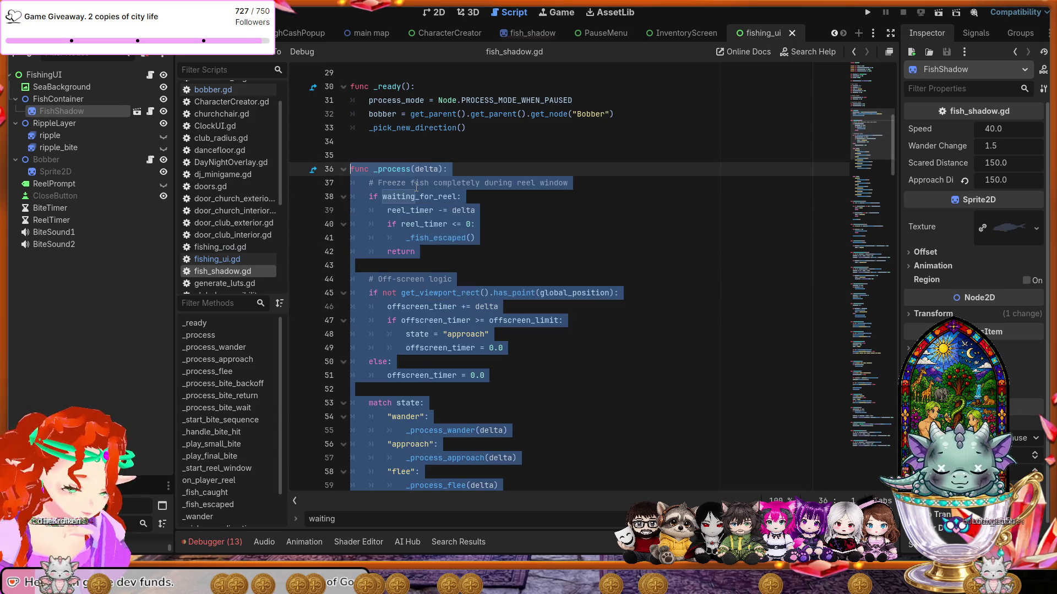
pyautogui.write('func _process(delta):     # Freeze fish completely during reel window     if waiting_for_reel:         reel_timer -= delta         if reel_timer <= 0:             _fish_escaped()         return      if not get_viewport_rect().has_point(global_position):         offscreen_timer += delta         if offscreen_timer >= offscreen_limit:             state = "approach"             offscreen_timer = 0.0     else:         offscreen_timer = 0.0      match state:         "wander":             _process_wander(delta)         "approach":             _process_approach(delta)         "flee":             _process_flee(delta)         "bite_backoff":             _process_bite_backoff(delta)         "bite_return":             _process_bite_return(delta)         "bite_wait":             _process_bite_wait(delta)')
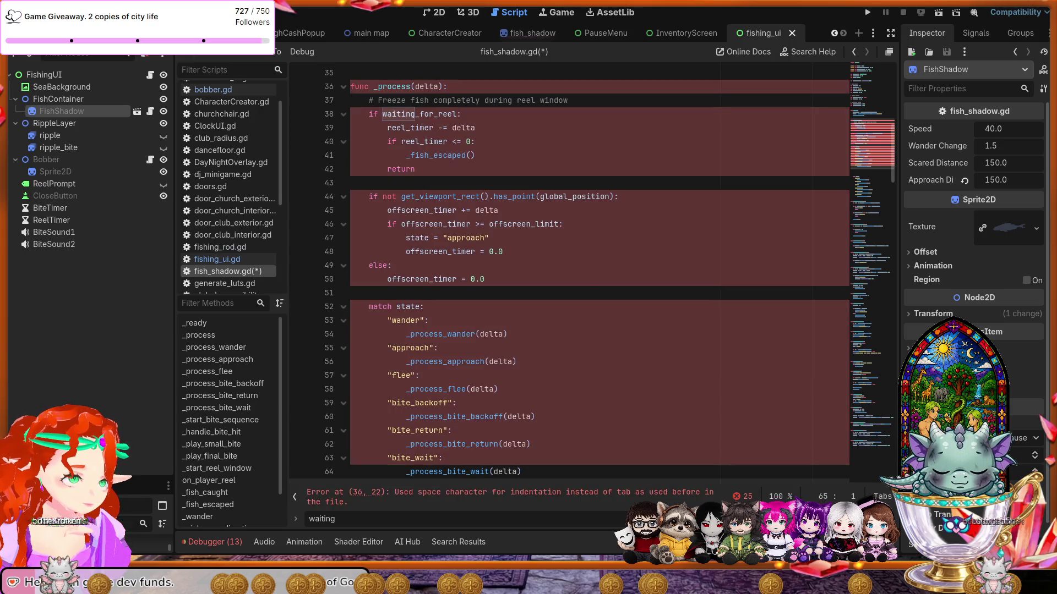
pyautogui.hotkey('ctrl', 's')
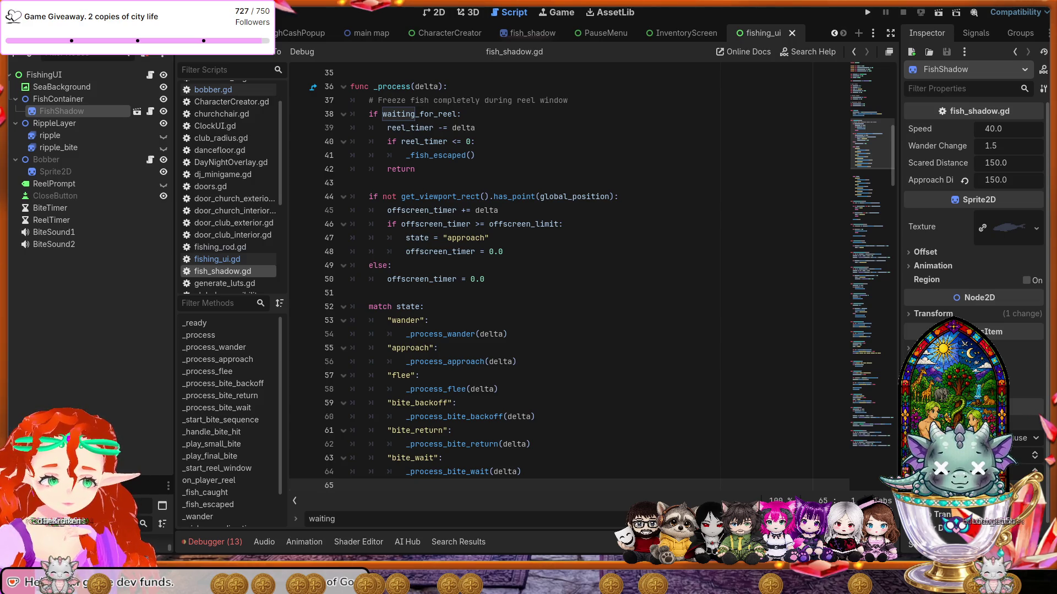
# Swap fishing_ui.gd's _attempt_reel_in for the debug-printing version and run the project.
pyautogui.click(217, 259)
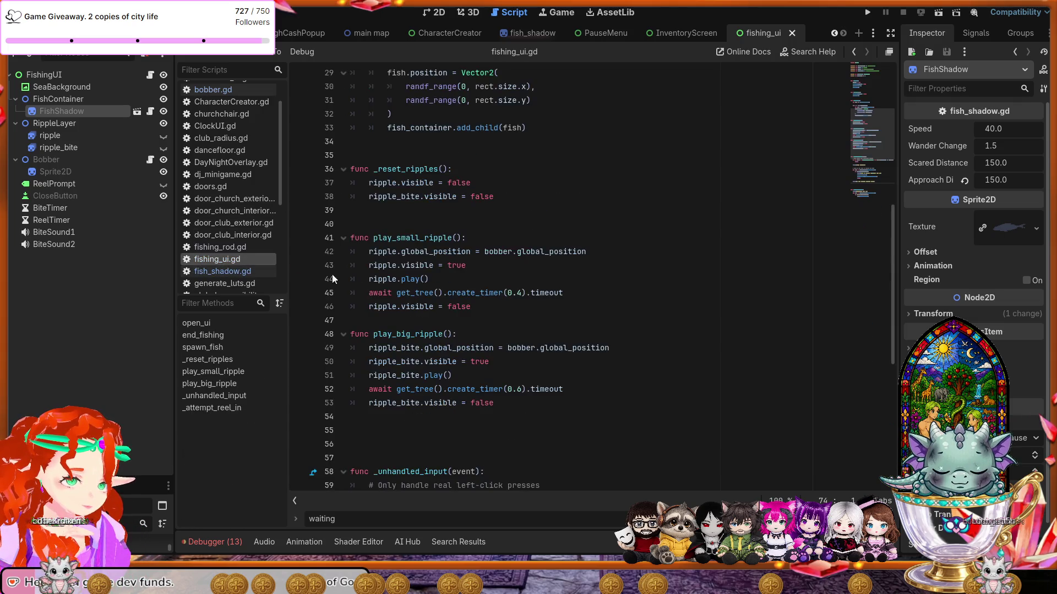
pyautogui.scroll(-8, 437, 283)
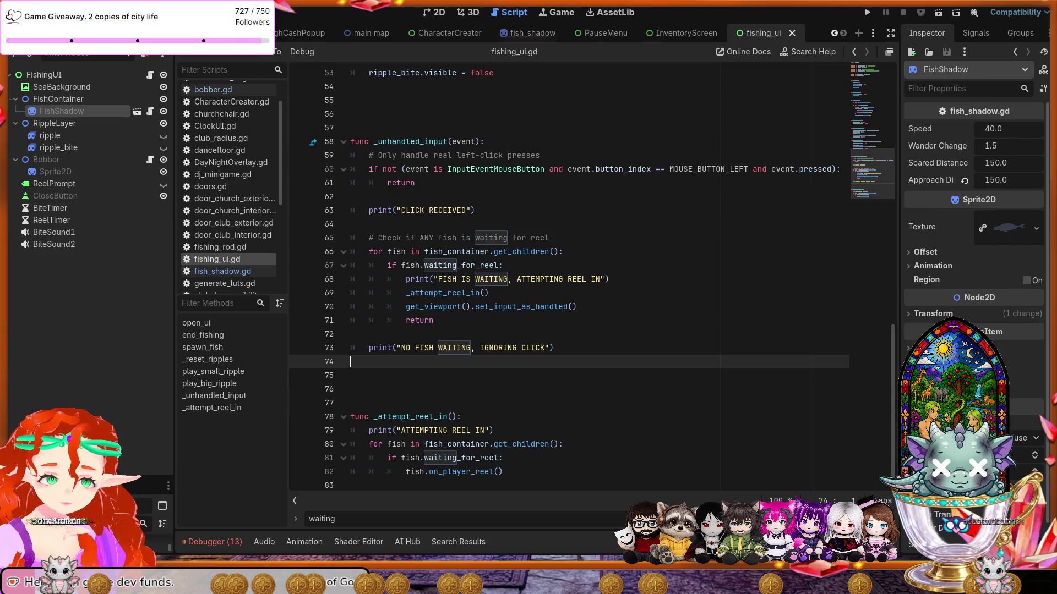
pyautogui.moveTo(506, 472)
pyautogui.mouseDown()
pyautogui.moveTo(358, 444)
pyautogui.moveTo(342, 424)
pyautogui.mouseUp()
pyautogui.write('func _attempt_reel_in(): \tprint("ATTEMPTING REEL IN") \tfor fish in fish_container.get_children(): \t\tprint("   ", fish.name, " waiting_for_reel: ", fish.waiting_for_reel) \t\tif fish.waiting_for_reel: \t\t\tfish.on_player_reel()')
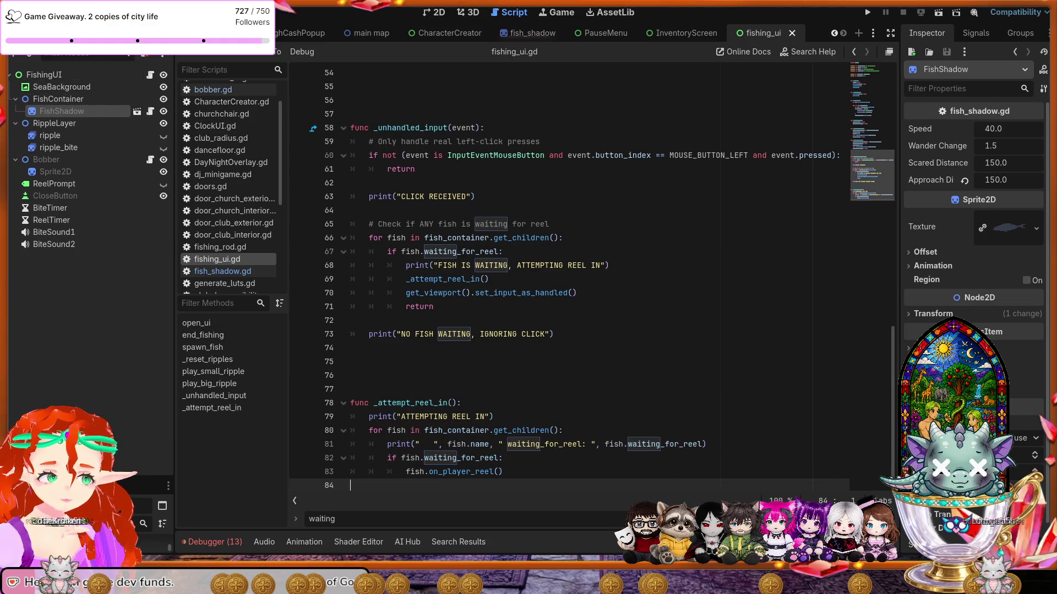
pyautogui.click(868, 13)
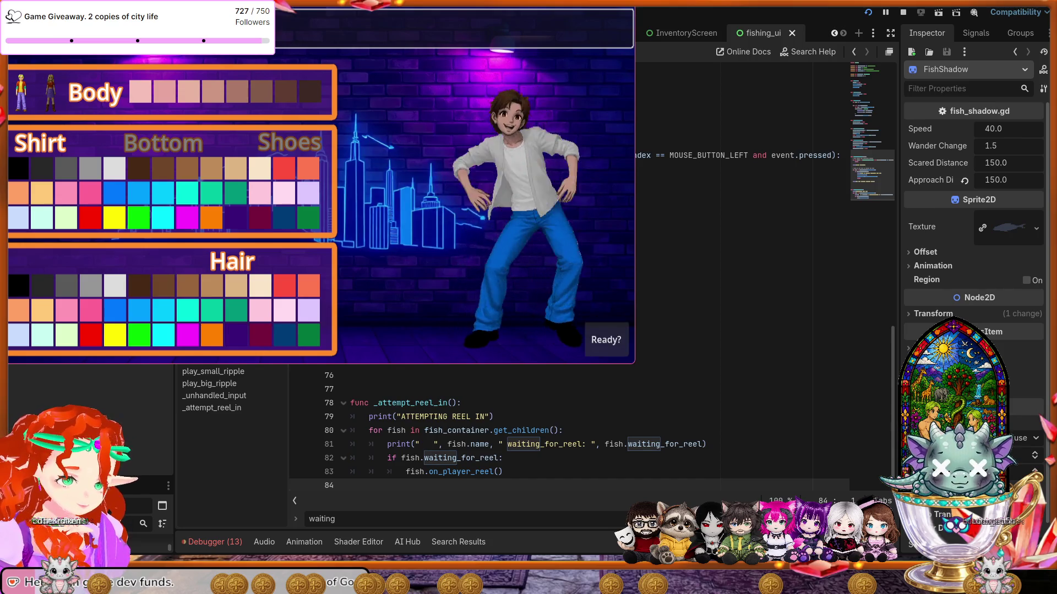
# Confirm the character with Ready? to reach the fishing scene, then bring the editor forward.
pyautogui.click(606, 339)
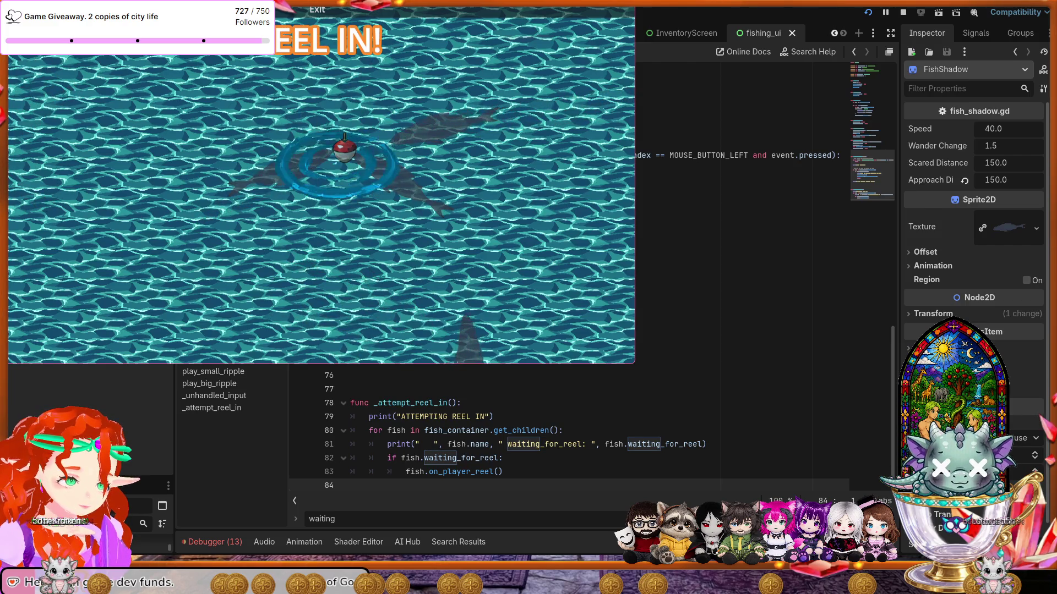
pyautogui.press('F8')
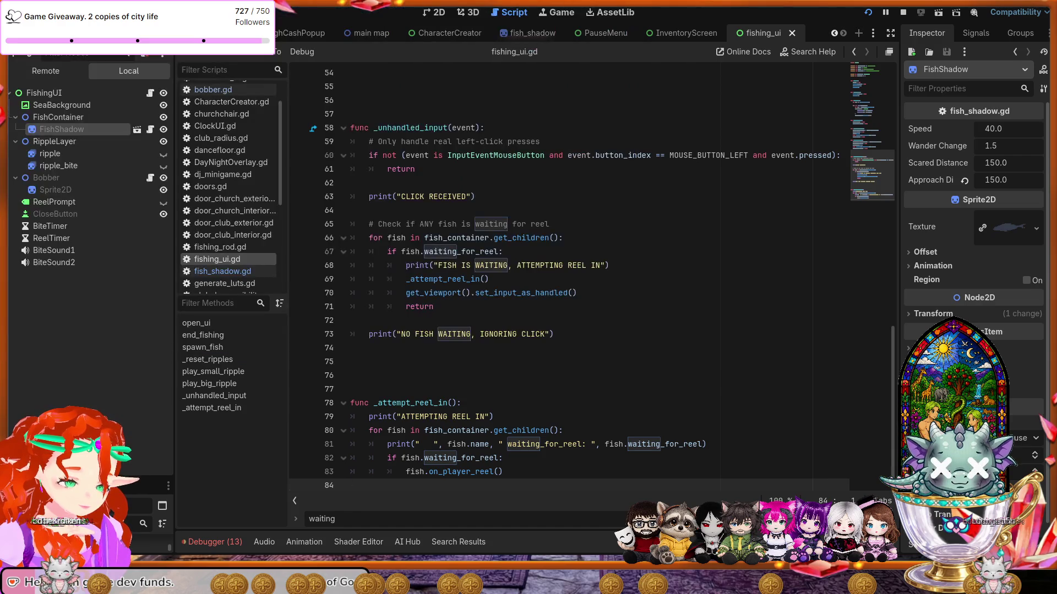
# Return to the running game and play until a fish bites the bobber.
pyautogui.hotkey('alt', 'Tab')
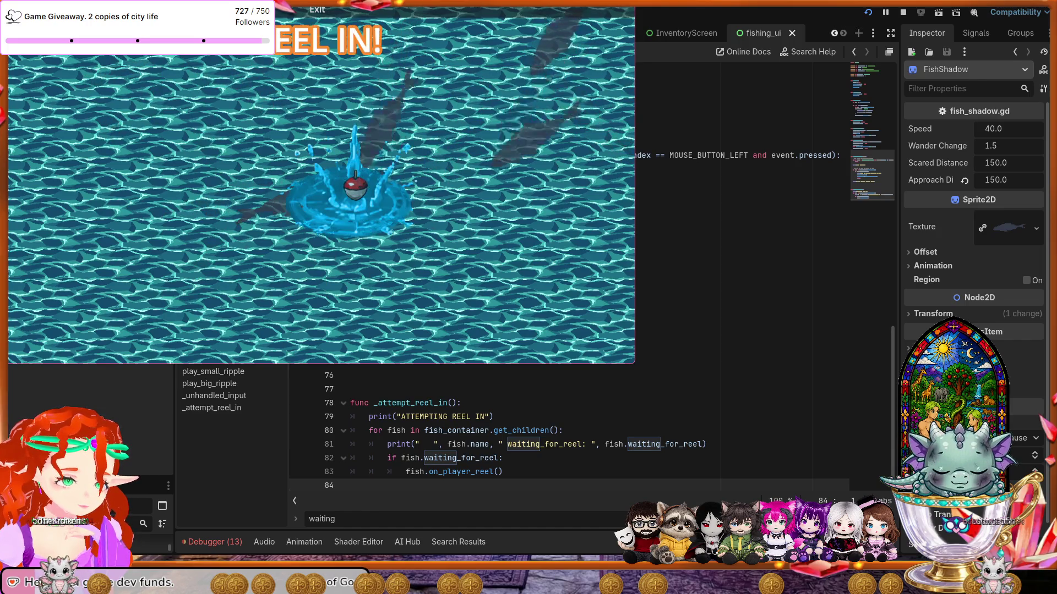
# Stop the running game with F8.
pyautogui.press('F8')
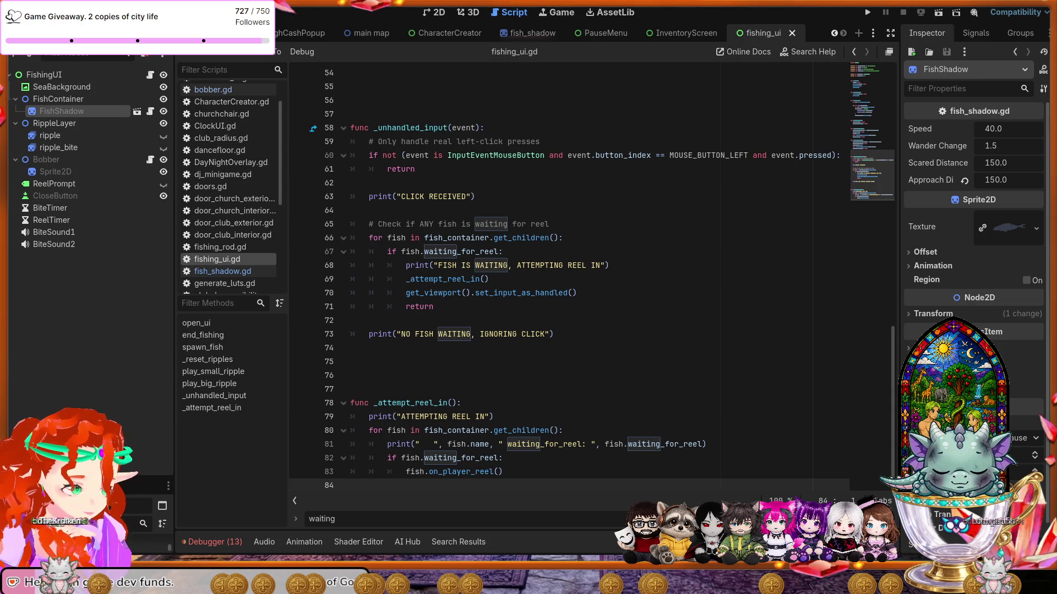
# Paste the new reel-window freeze block over lines 36–42 of fish_shadow.gd's _process and save.
pyautogui.scroll(7, 589, 275)
pyautogui.scroll(3, 589, 276)
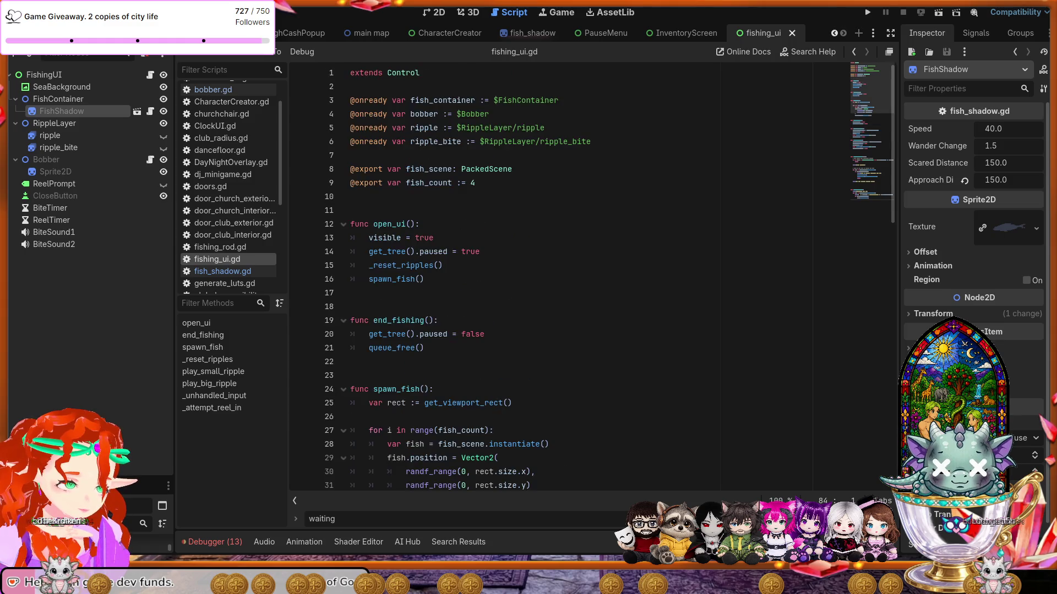
pyautogui.click(222, 271)
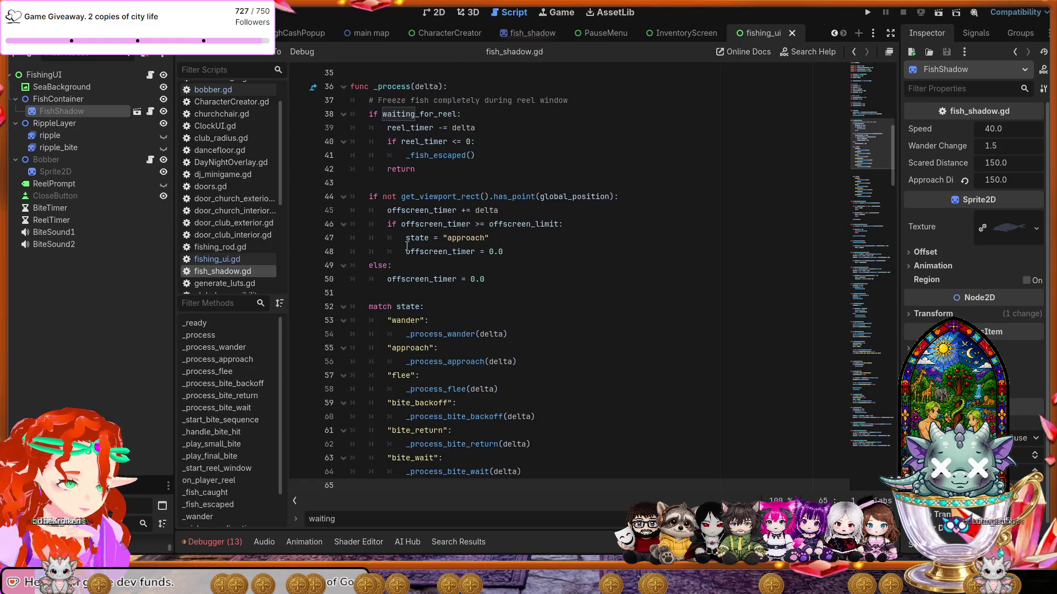
pyautogui.scroll(5, 426, 239)
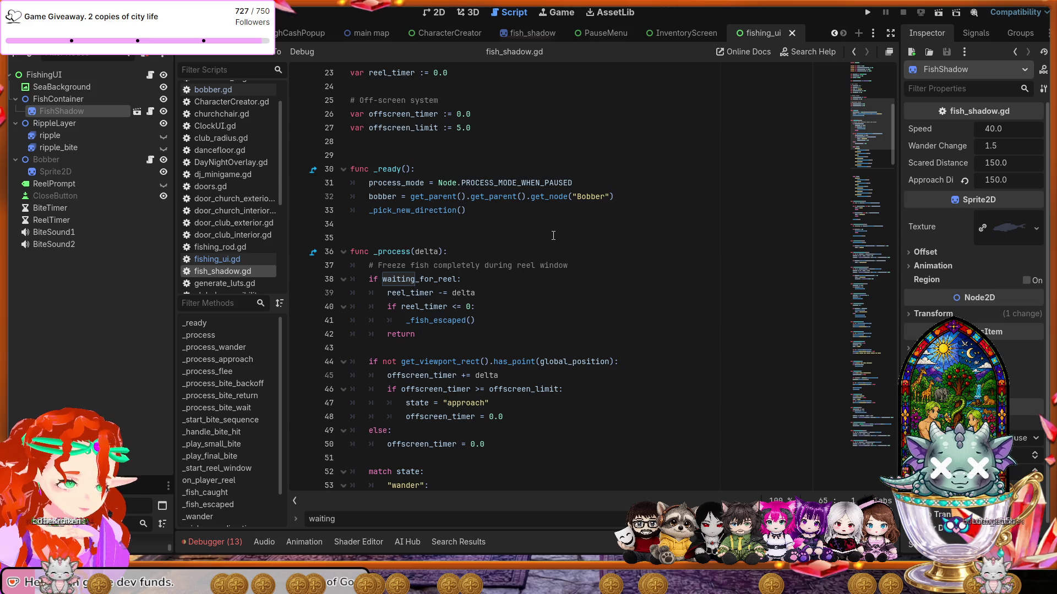
pyautogui.scroll(-2, 553, 237)
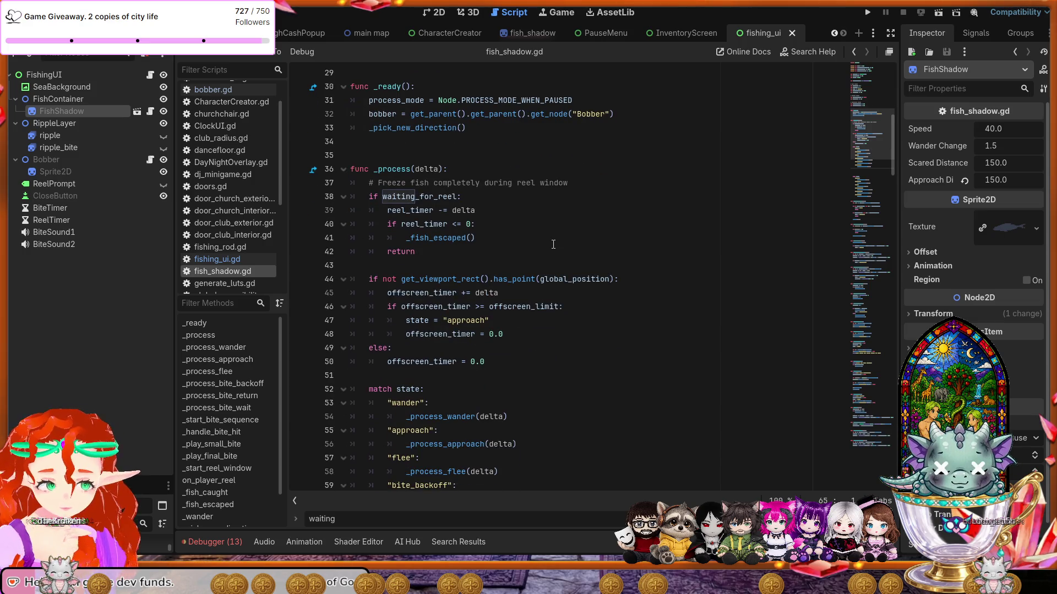
pyautogui.moveTo(461, 250); pyautogui.dragTo(331, 164)
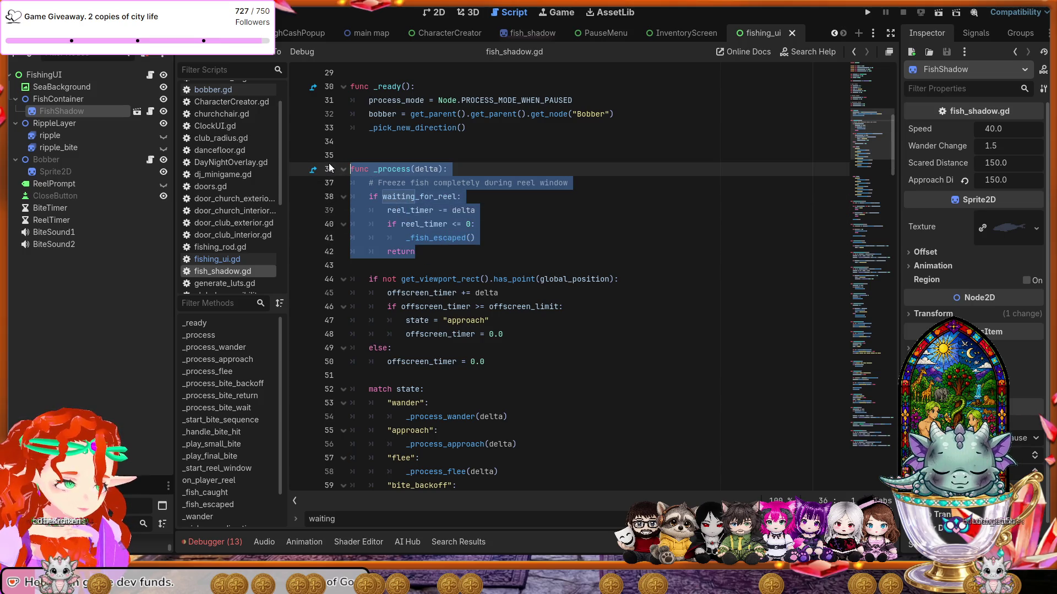
pyautogui.write('func _process(delta):     # Freeze fish completely during reel window     if waiting_for_reel:         reel_timer -= delta         if reel_timer <= 0:             _fish_escaped()         return')
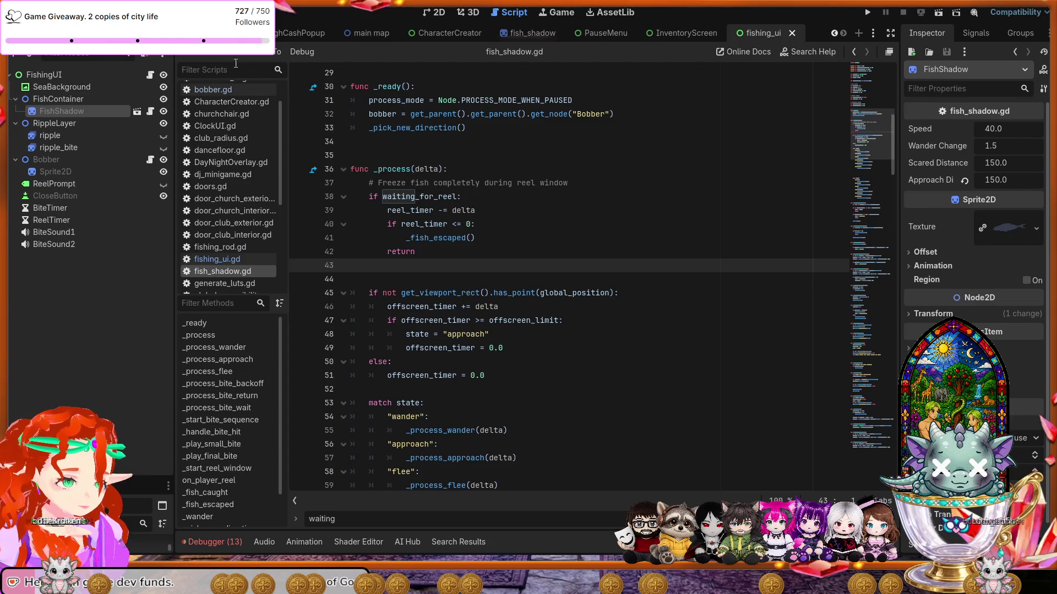
pyautogui.hotkey('ctrl', 's')
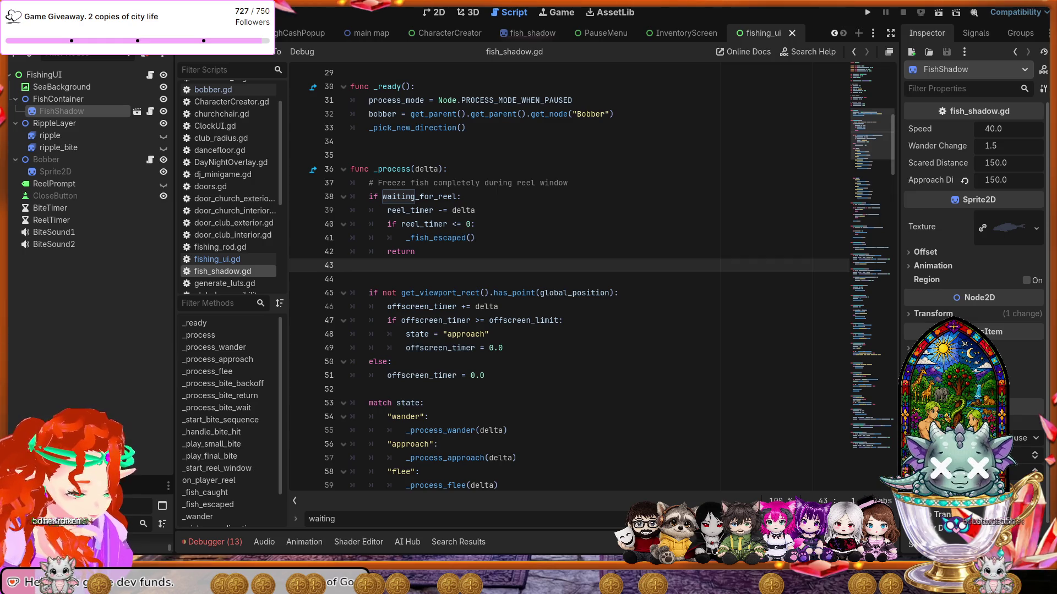
# Replace fishing_ui.gd's _attempt_reel_in function with the updated code and save it.
pyautogui.scroll(-20, 567, 276)
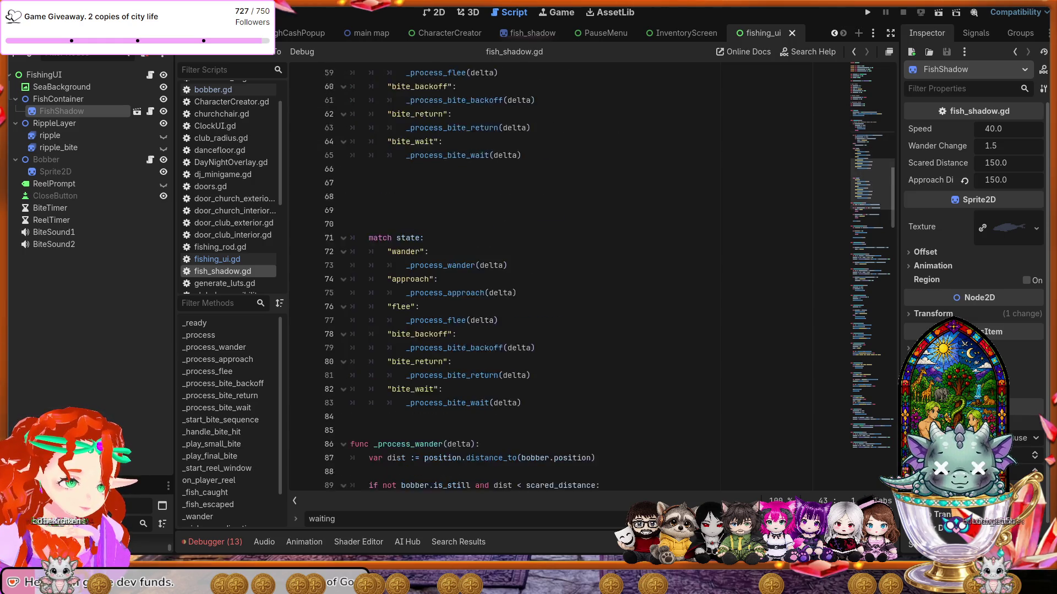
pyautogui.scroll(-10, 567, 275)
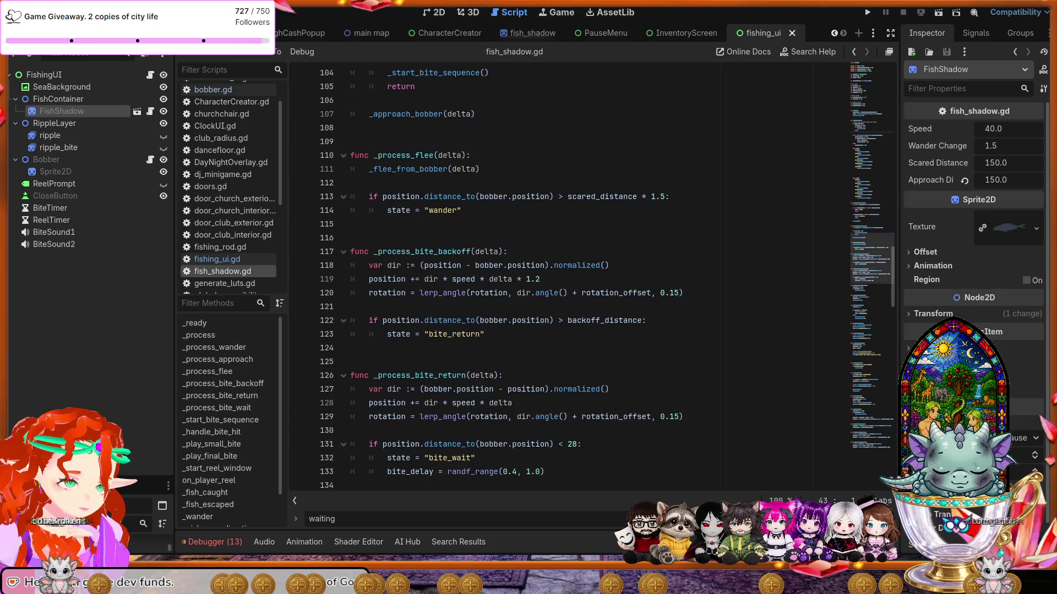
pyautogui.scroll(-14, 566, 275)
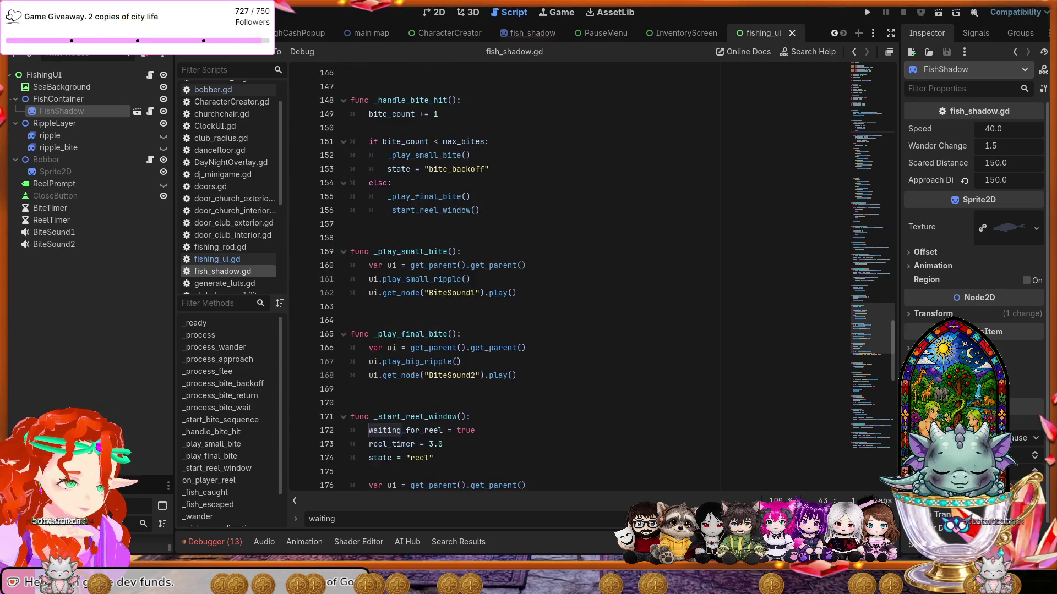
pyautogui.scroll(-15, 567, 275)
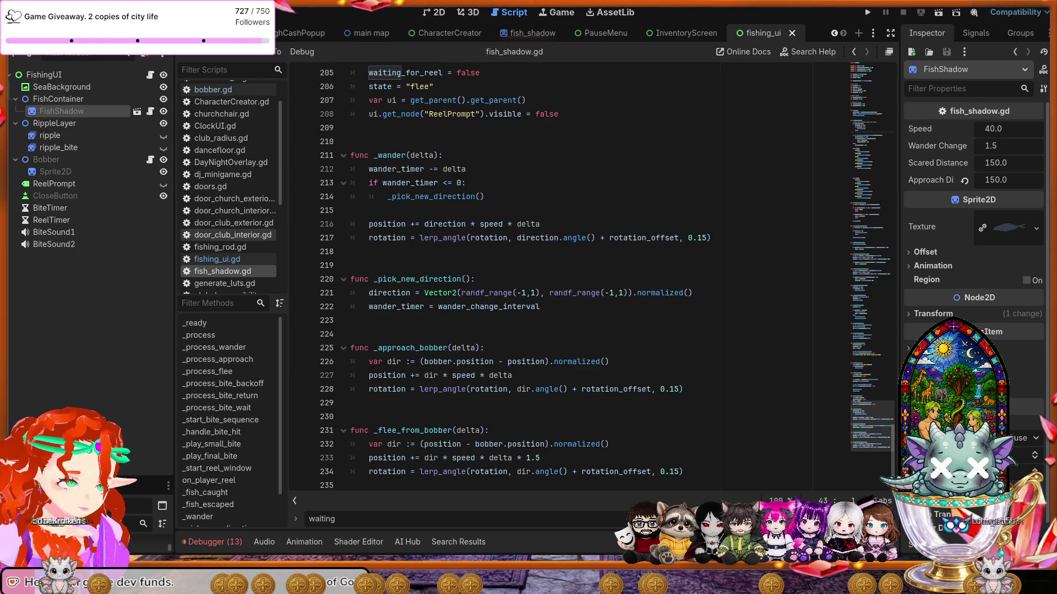
pyautogui.click(227, 259)
pyautogui.scroll(-11, 438, 291)
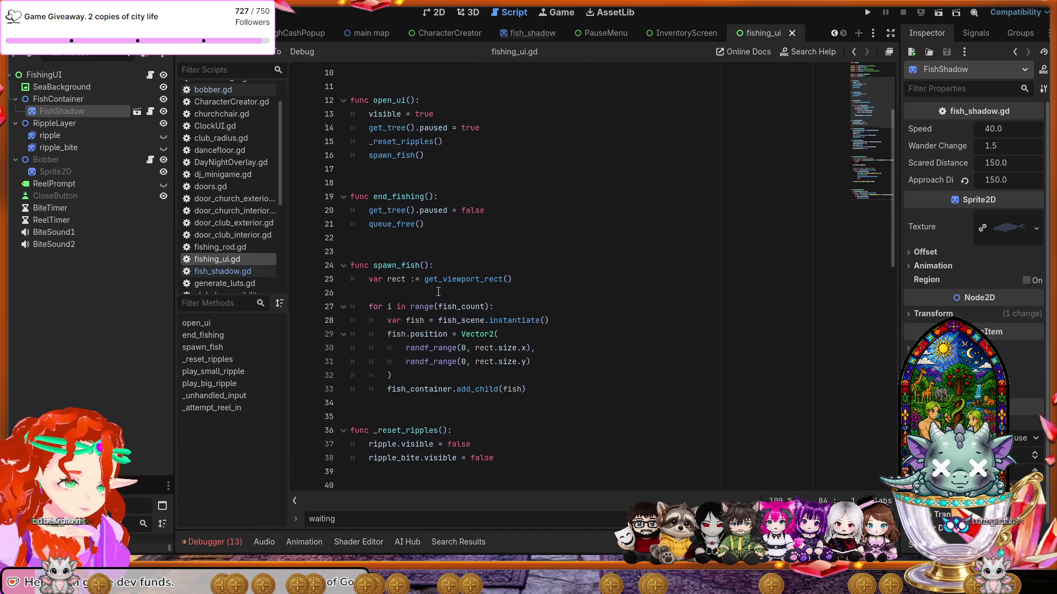
pyautogui.scroll(-7, 439, 291)
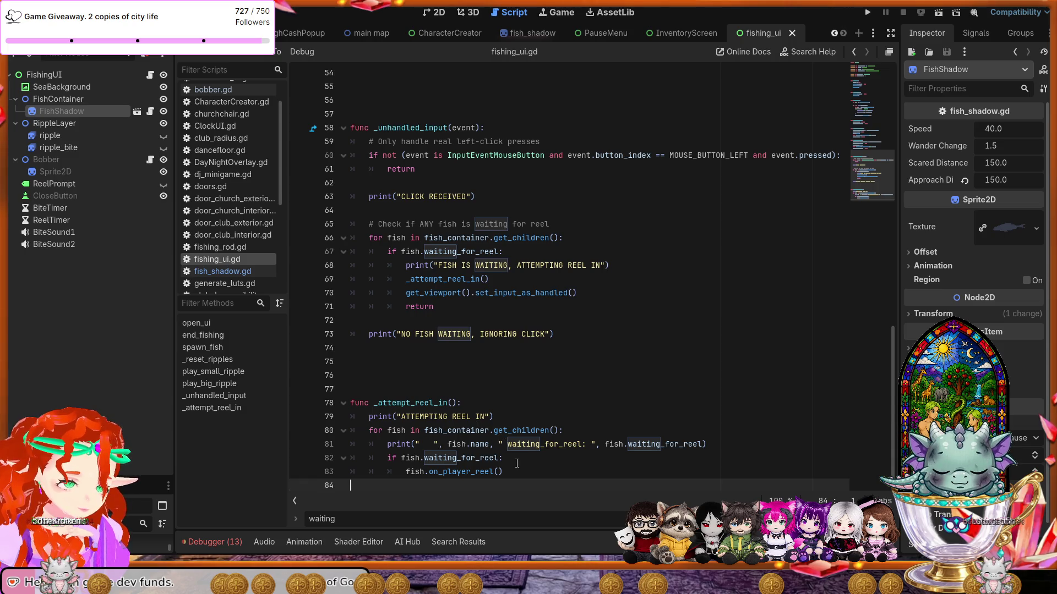
pyautogui.moveTo(518, 471)
pyautogui.mouseDown()
pyautogui.moveTo(386, 444)
pyautogui.moveTo(352, 417)
pyautogui.moveTo(301, 403)
pyautogui.mouseUp()
pyautogui.hotkey('ctrl', 'End')
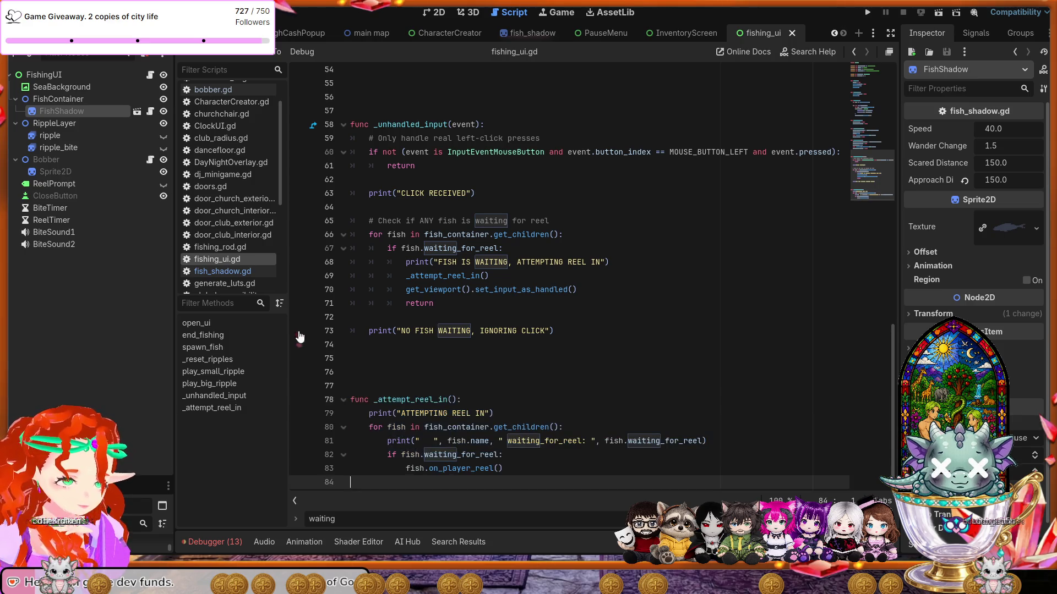
pyautogui.hotkey('ctrl', 's')
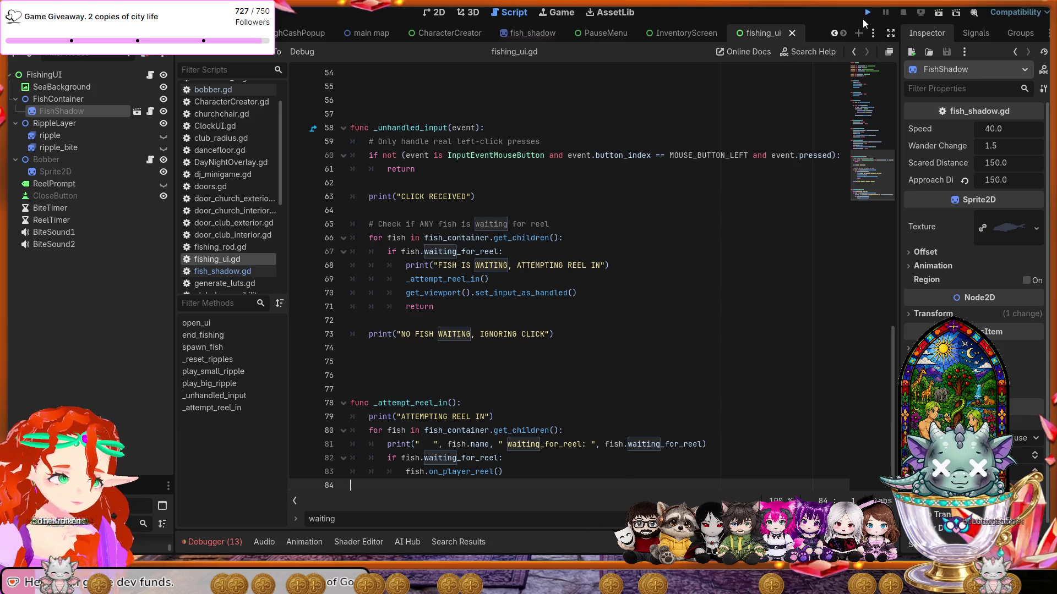
pyautogui.click(864, 16)
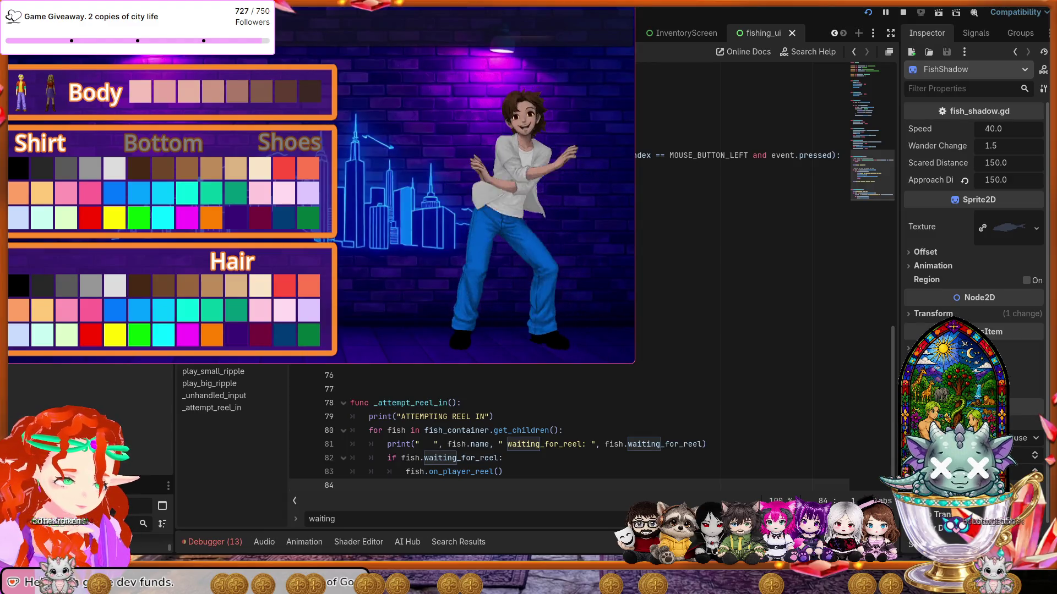
pyautogui.write('ottie')
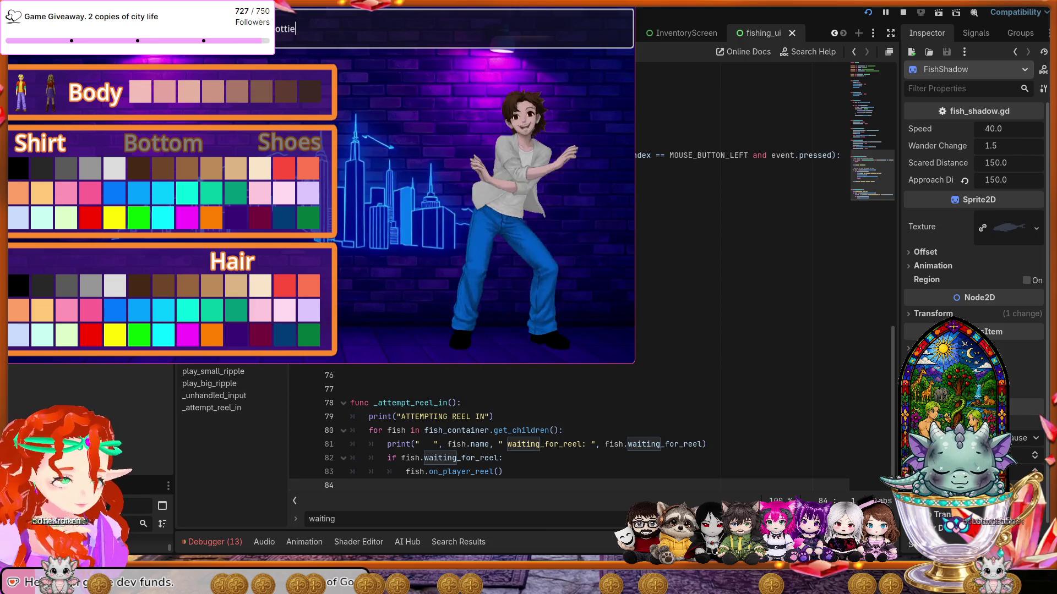
pyautogui.press('Return')
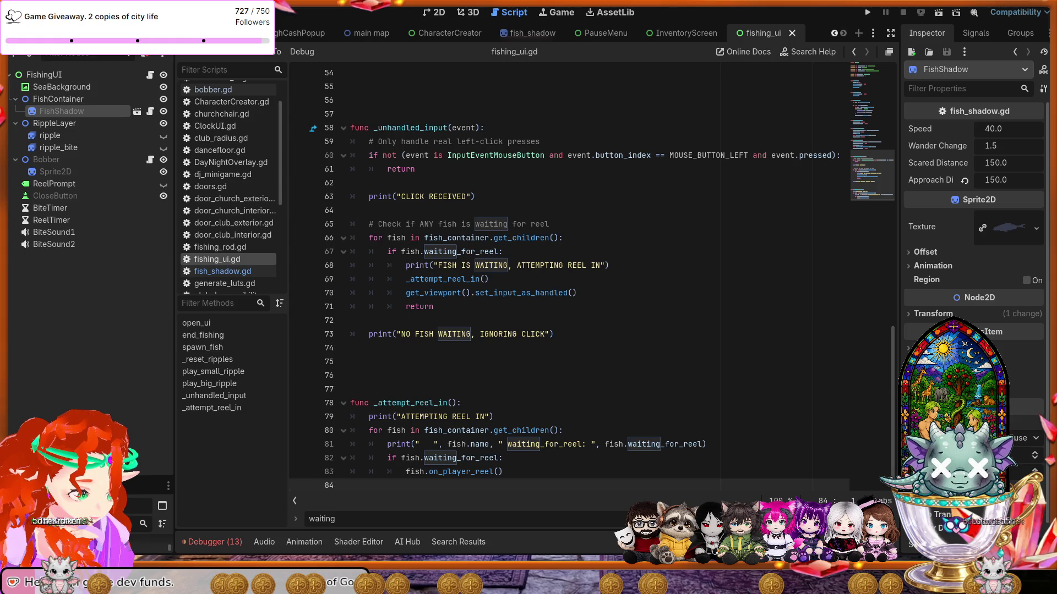
pyautogui.click(530, 297)
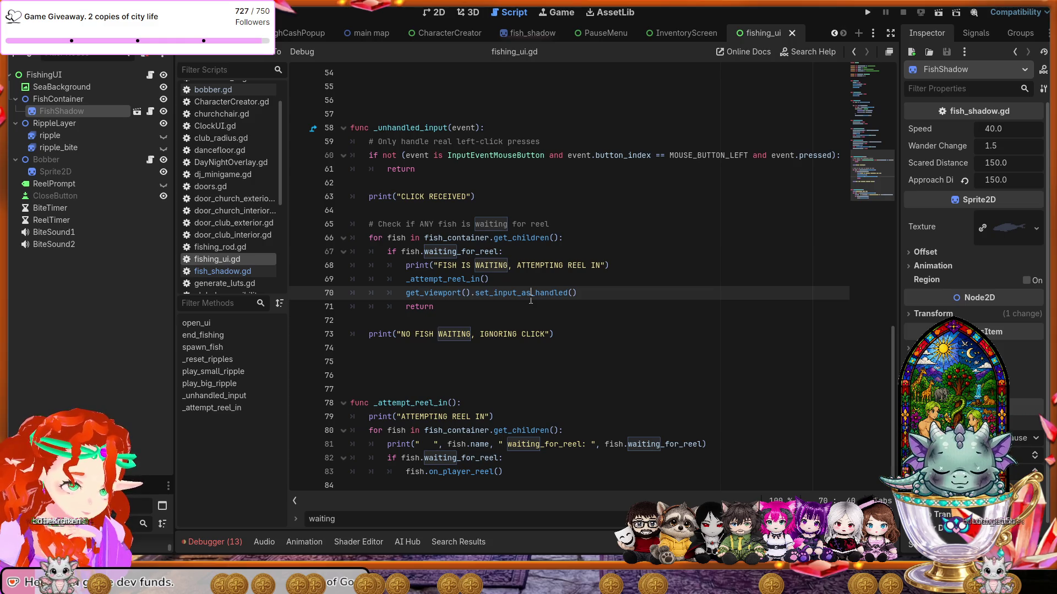
pyautogui.scroll(3, 530, 300)
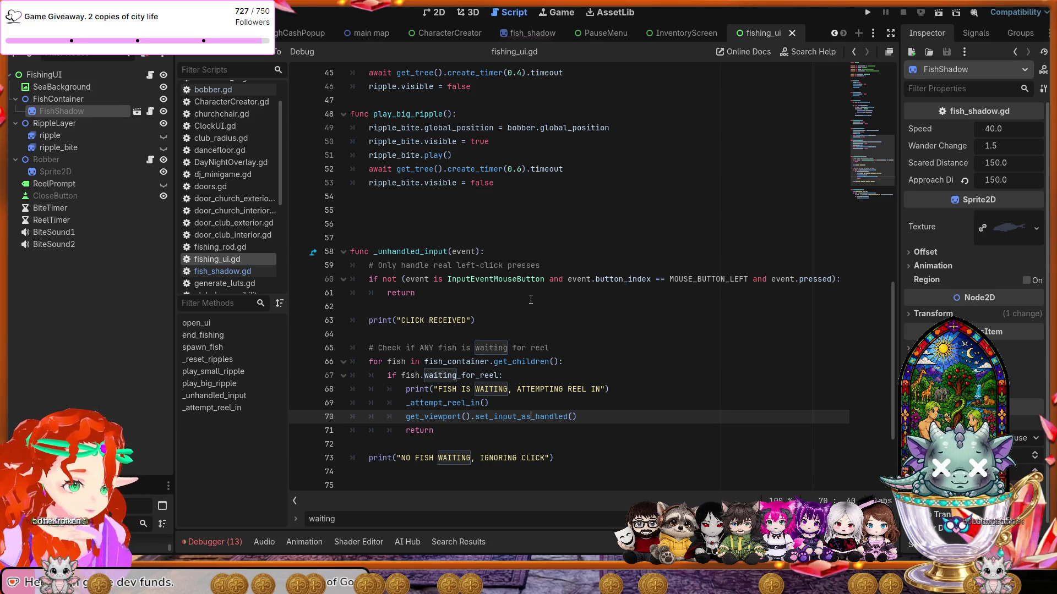
pyautogui.scroll(10, 530, 300)
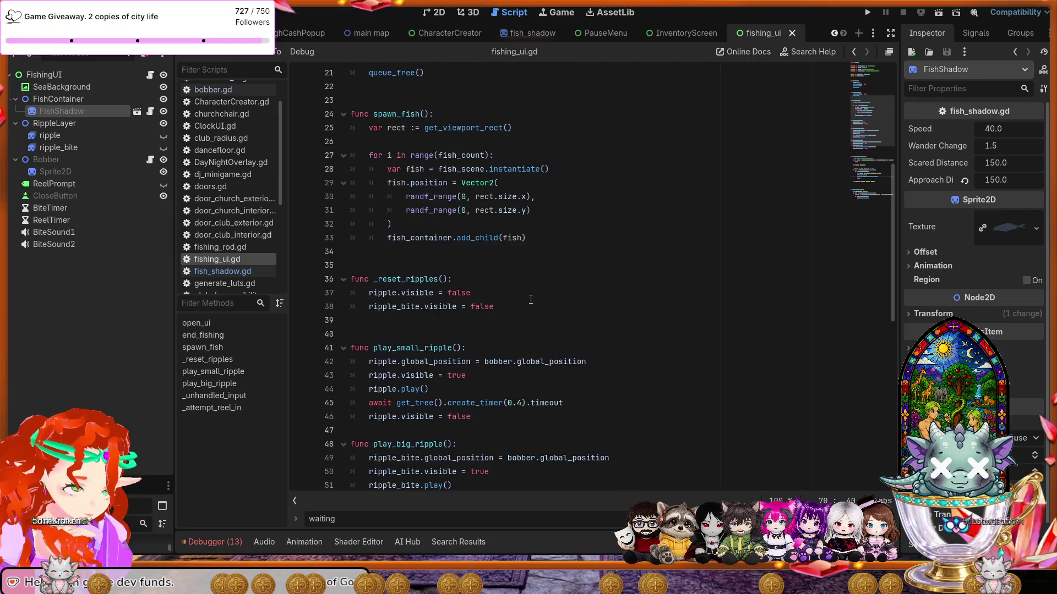
pyautogui.scroll(4, 530, 300)
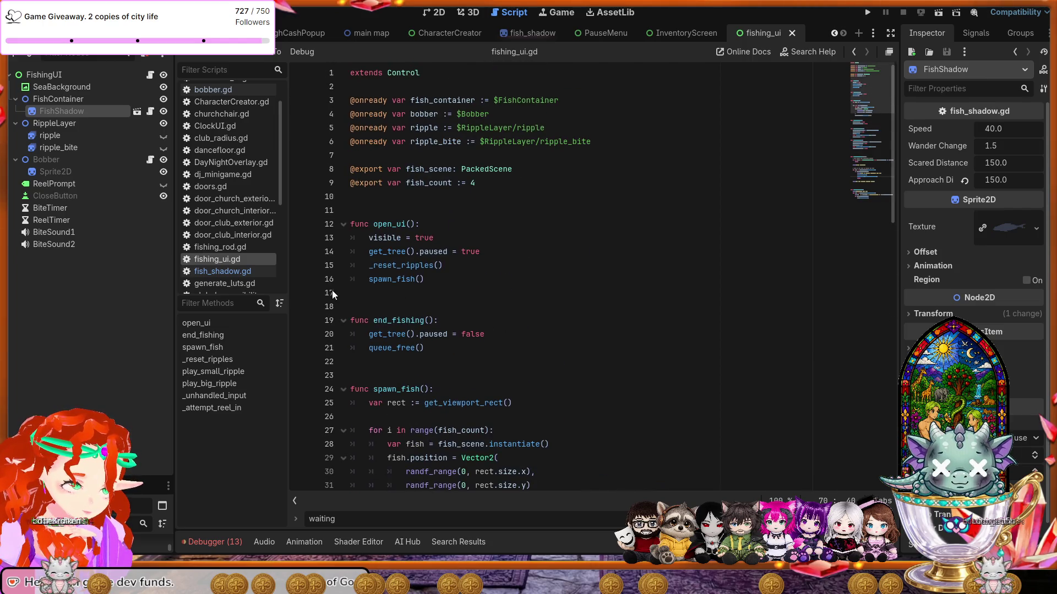
pyautogui.click(227, 272)
pyautogui.scroll(3, 520, 335)
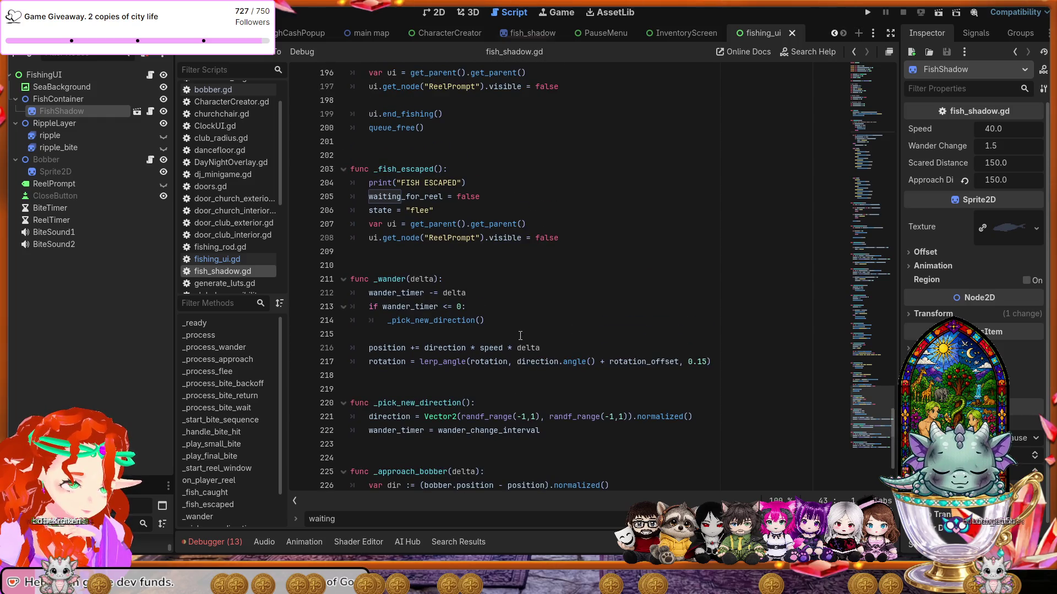
pyautogui.scroll(4, 520, 335)
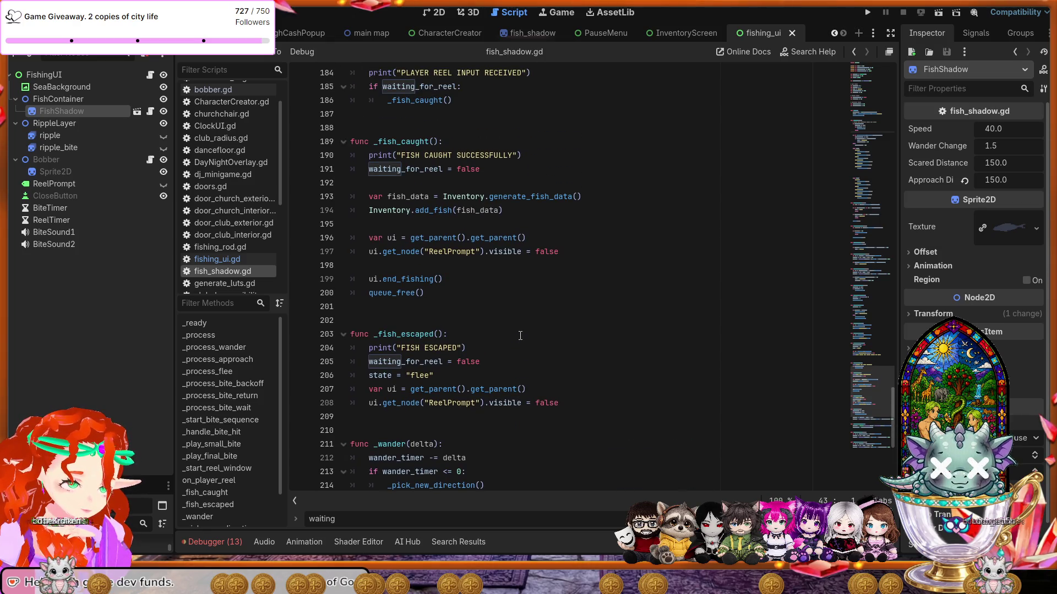
pyautogui.scroll(3, 520, 336)
pyautogui.scroll(3, 520, 335)
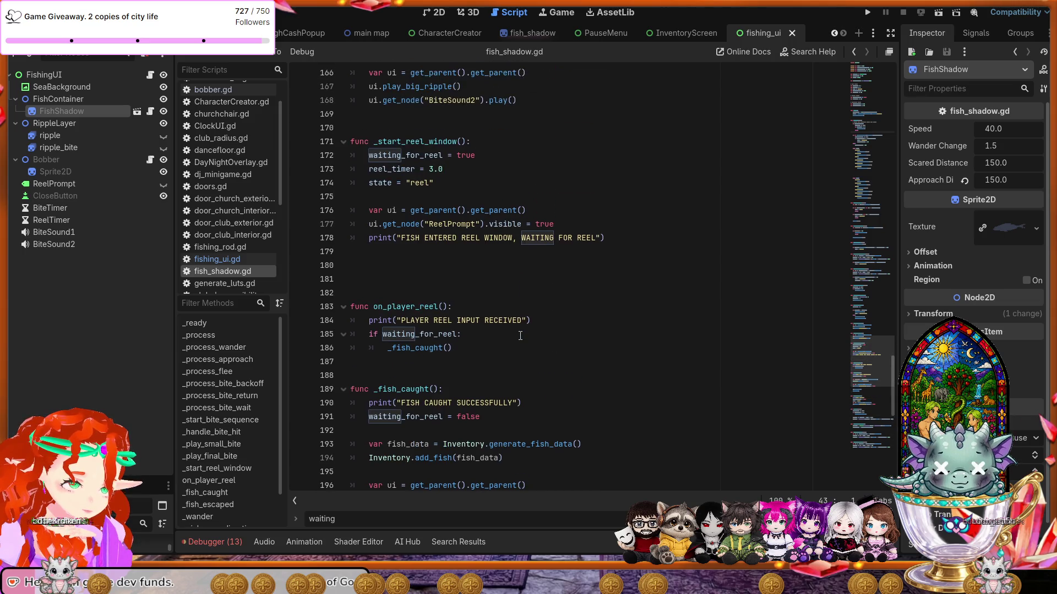
pyautogui.scroll(4, 520, 336)
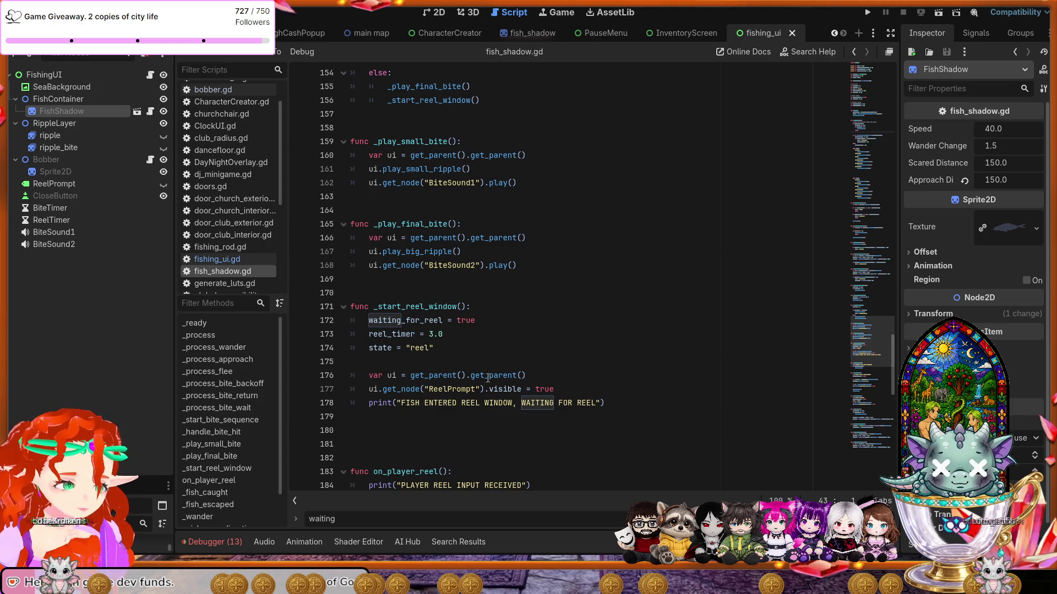
pyautogui.moveTo(457, 350); pyautogui.dragTo(344, 306)
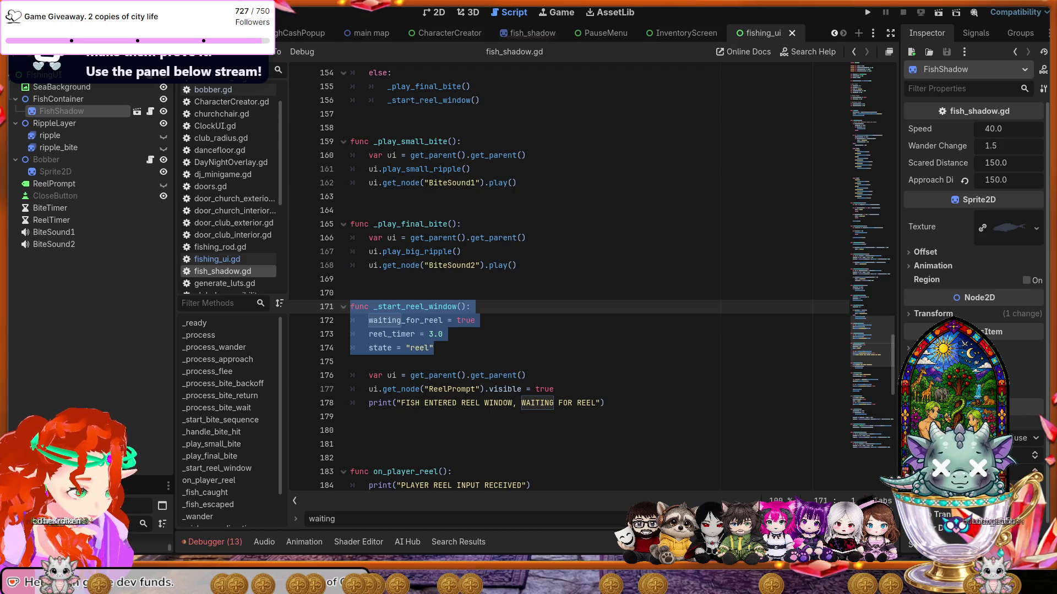
# Switch to fishing_ui.gd and scroll to its _unhandled_input click handler.
pyautogui.scroll(19, 592, 280)
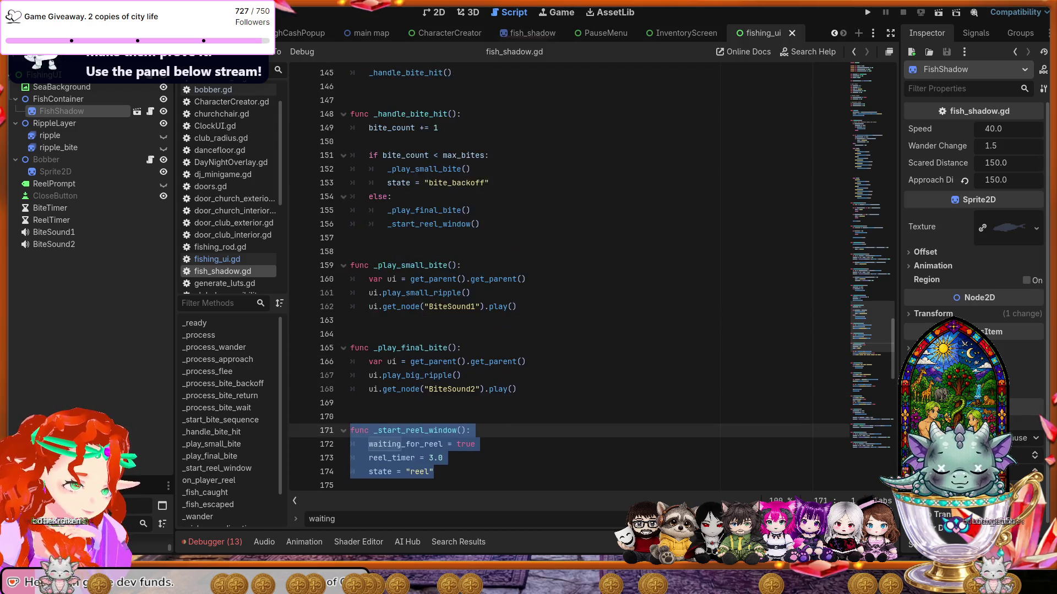
pyautogui.scroll(16, 592, 280)
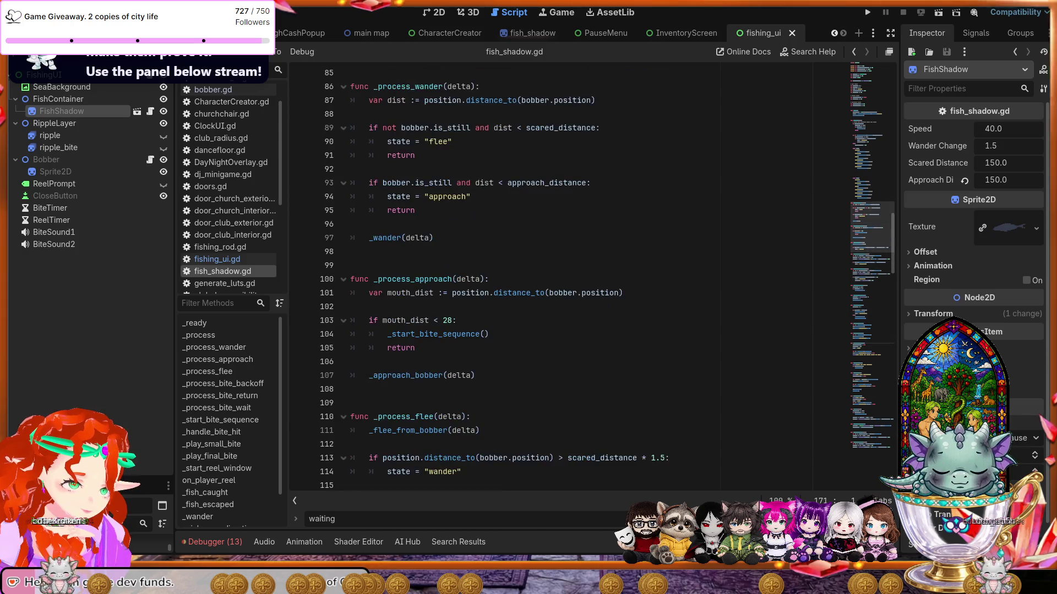
pyautogui.scroll(7, 592, 279)
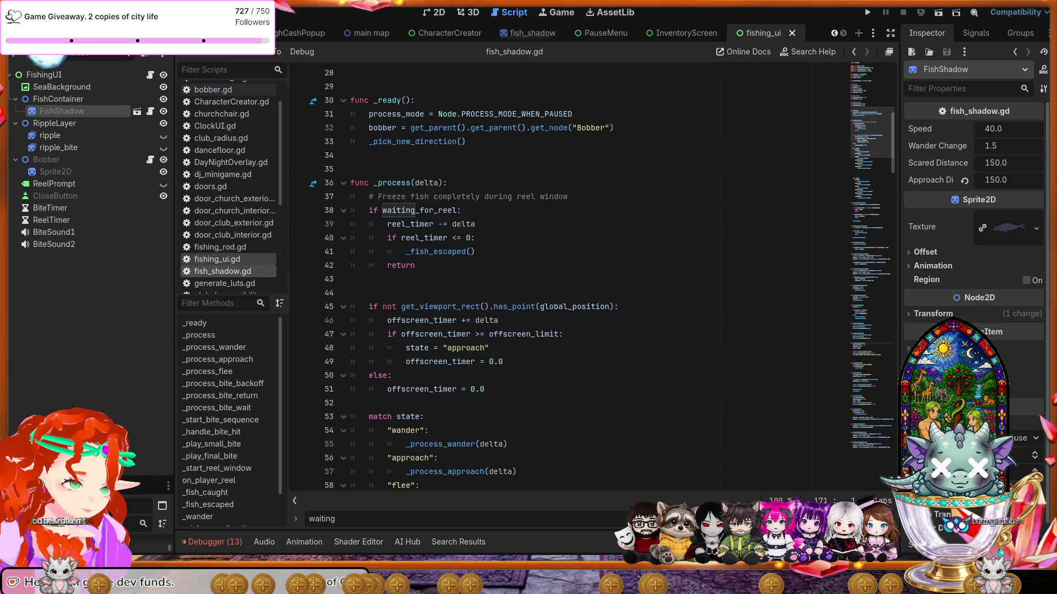
pyautogui.click(217, 259)
pyautogui.scroll(-4, 498, 297)
pyautogui.scroll(-13, 498, 297)
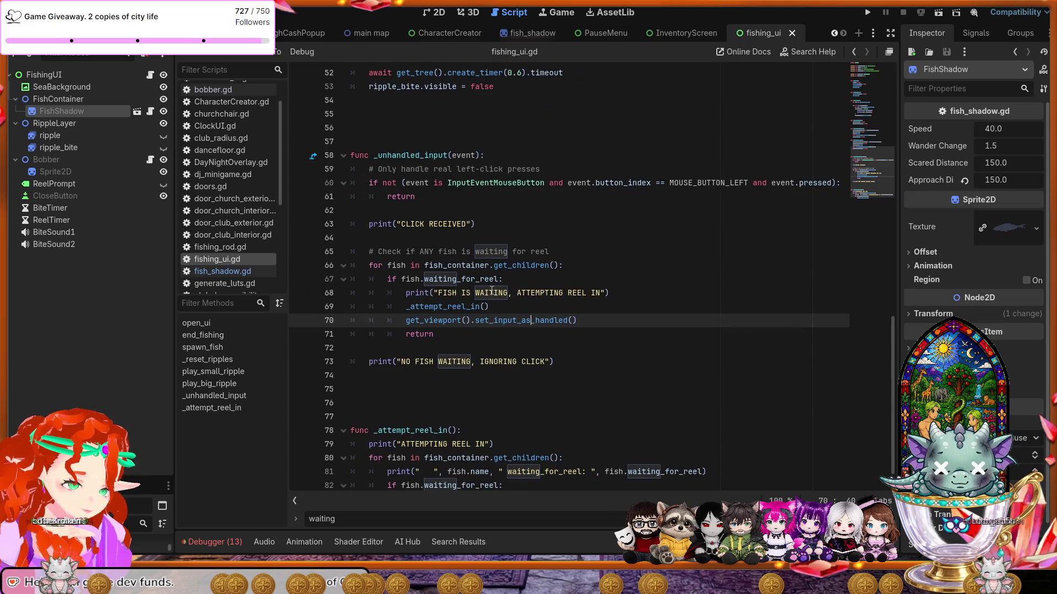
# Insert get_viewport().set_input_as_handled() after the CLICK RECEIVED print and save.
pyautogui.scroll(1, 491, 291)
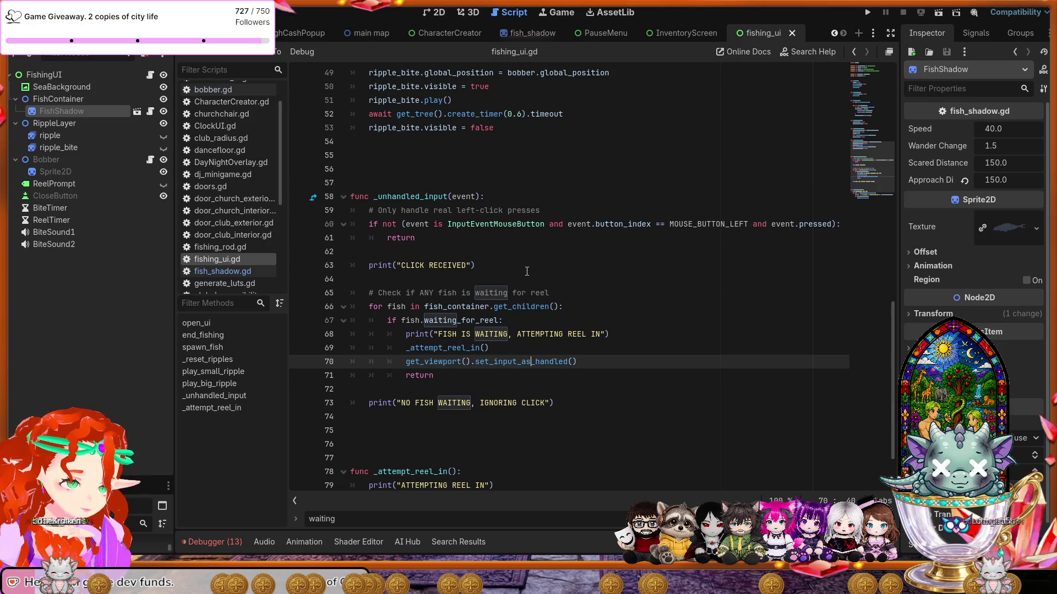
pyautogui.click(503, 269)
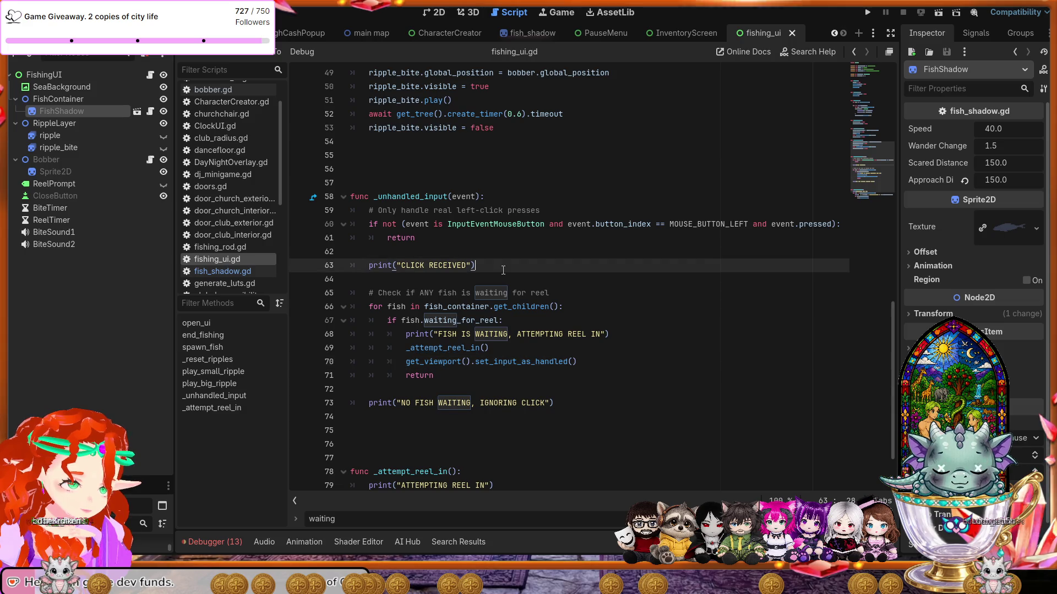
pyautogui.press('Return')
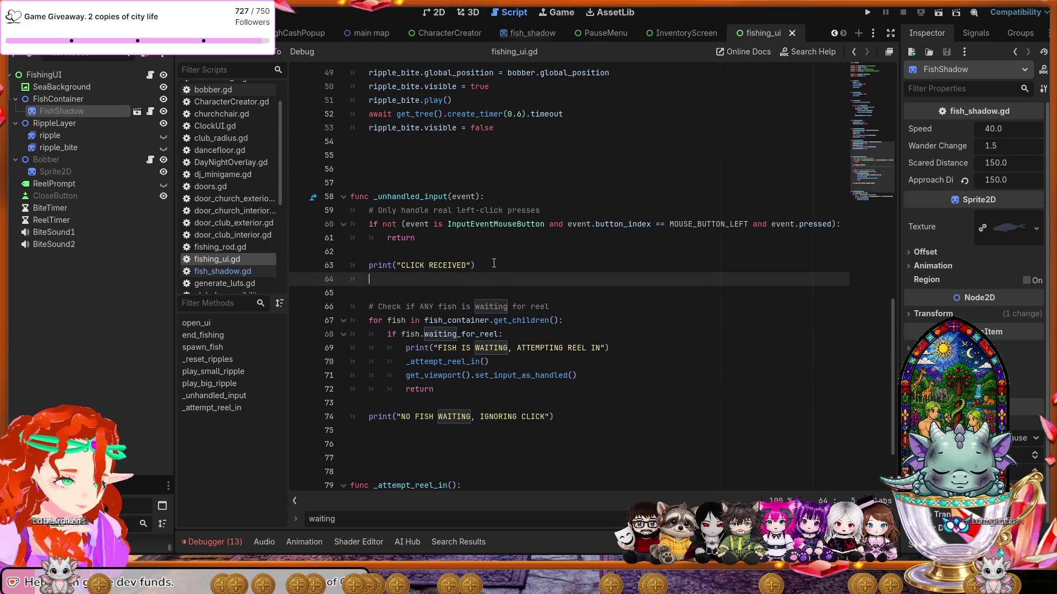
pyautogui.write('get_viewport().set_input_as_handled()')
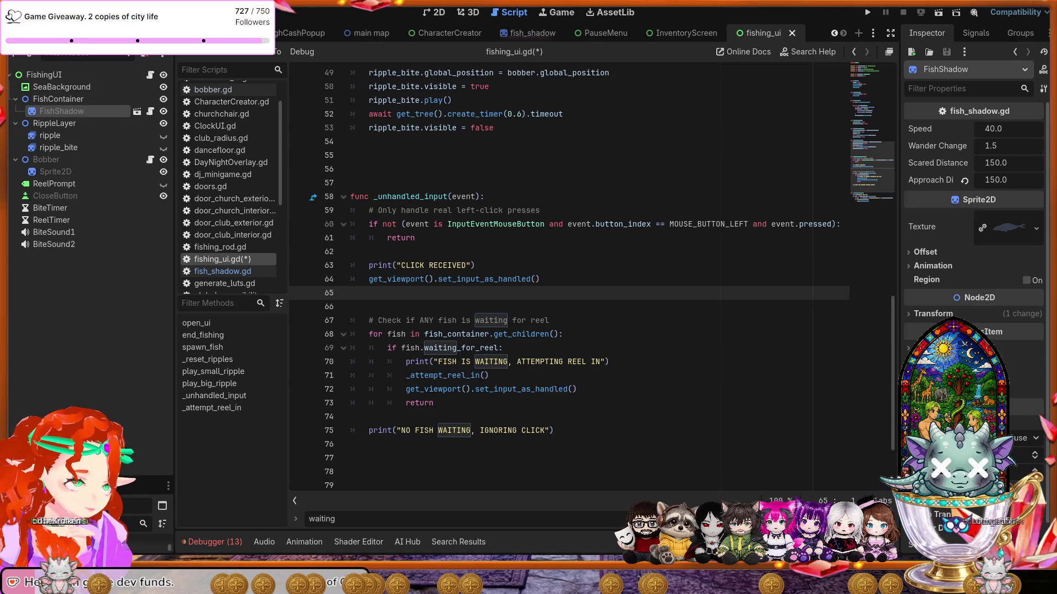
pyautogui.hotkey('ctrl', 's')
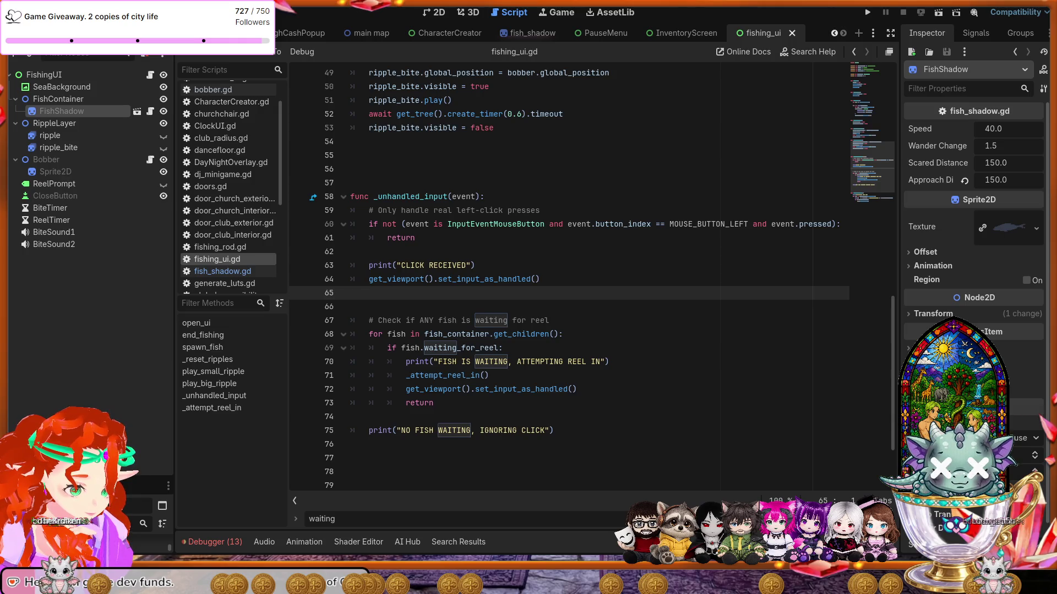
# Replace _unhandled_input with the revised, commented version and save it.
pyautogui.moveTo(556, 430)
pyautogui.mouseDown()
pyautogui.moveTo(495, 278)
pyautogui.moveTo(363, 215)
pyautogui.moveTo(314, 208)
pyautogui.mouseUp()
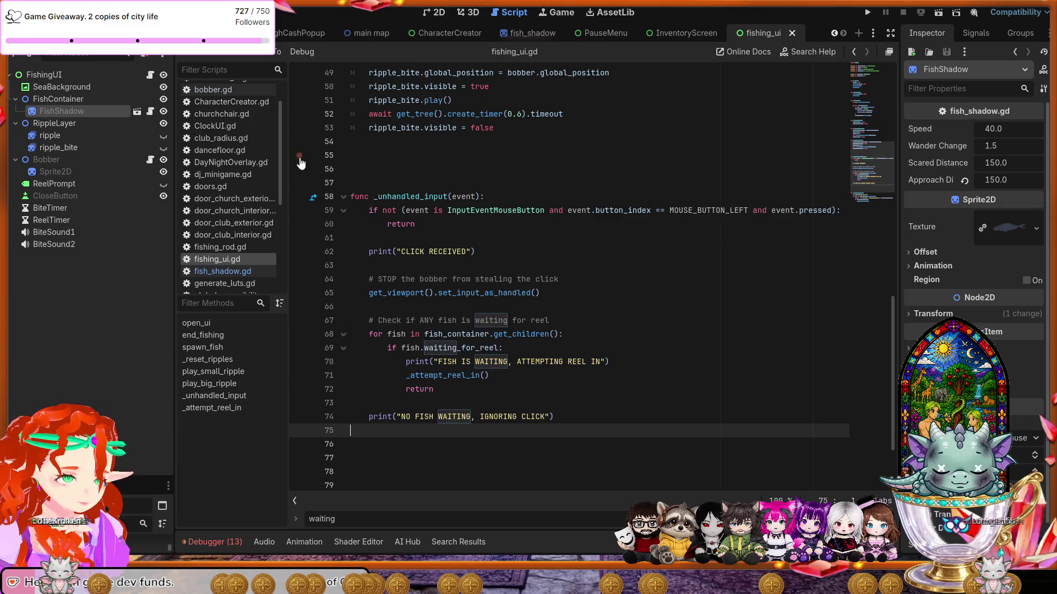
pyautogui.hotkey('ctrl', 'v')
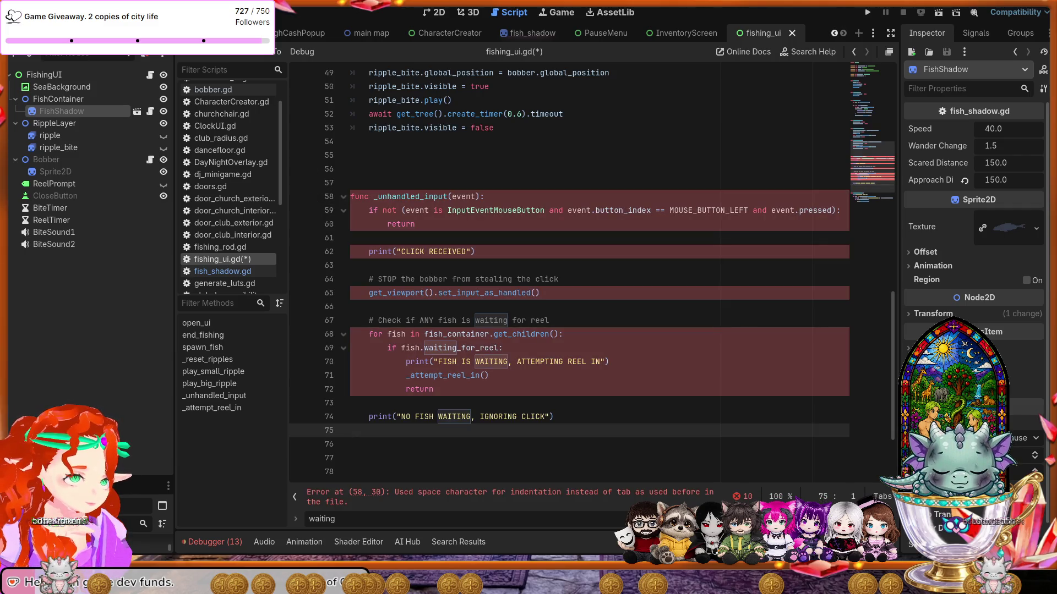
pyautogui.hotkey('ctrl', 's')
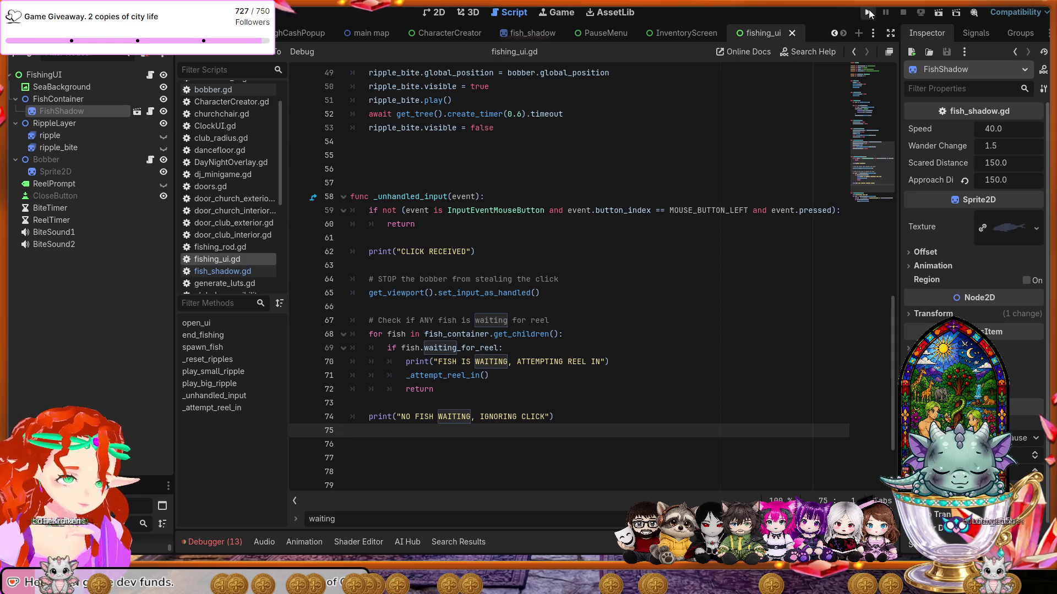
pyautogui.press('F5')
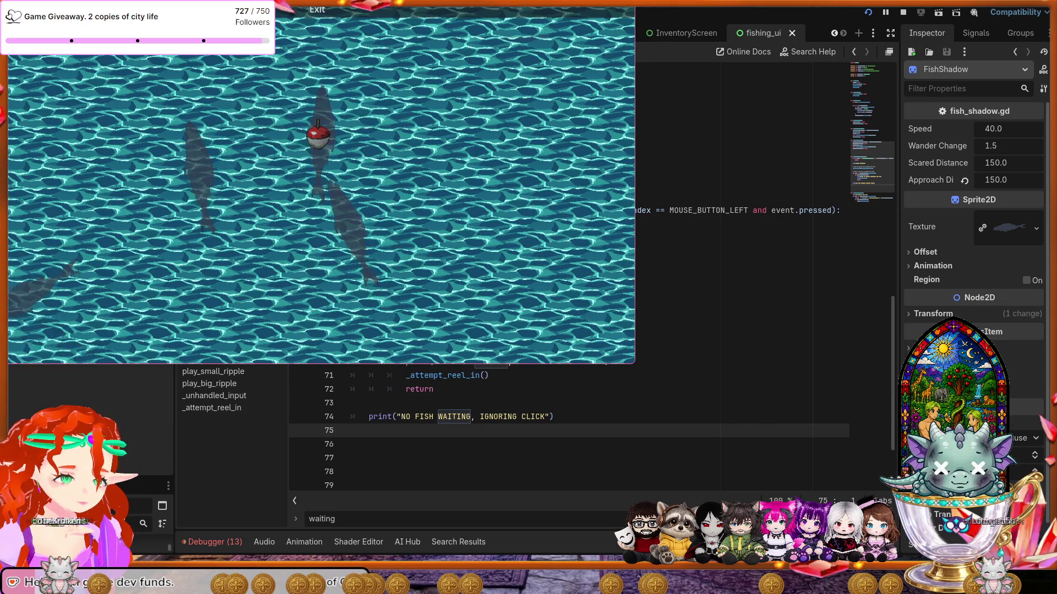
pyautogui.press('super+Up')
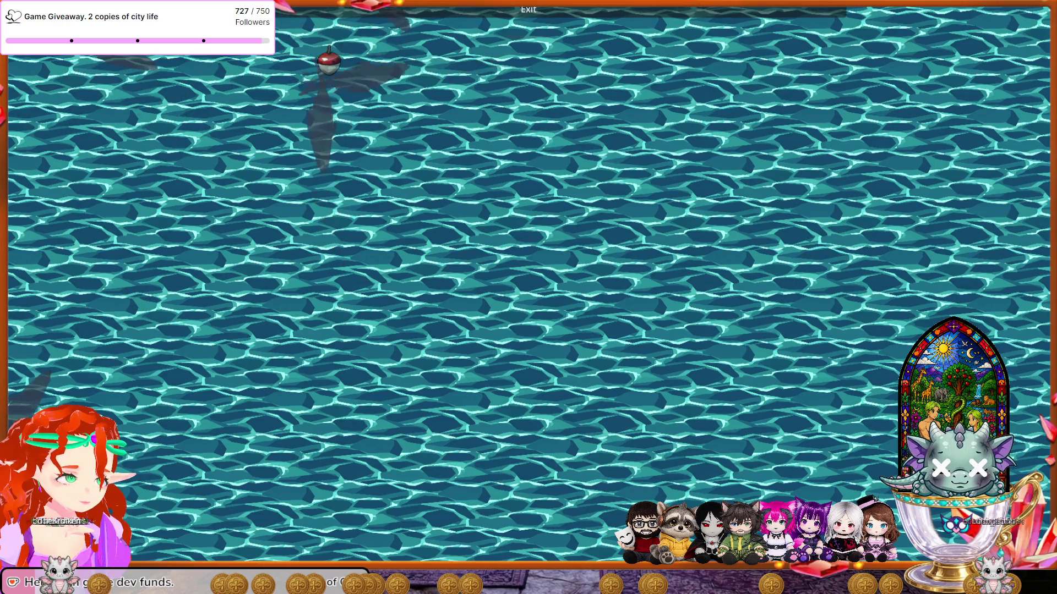
pyautogui.press('F8')
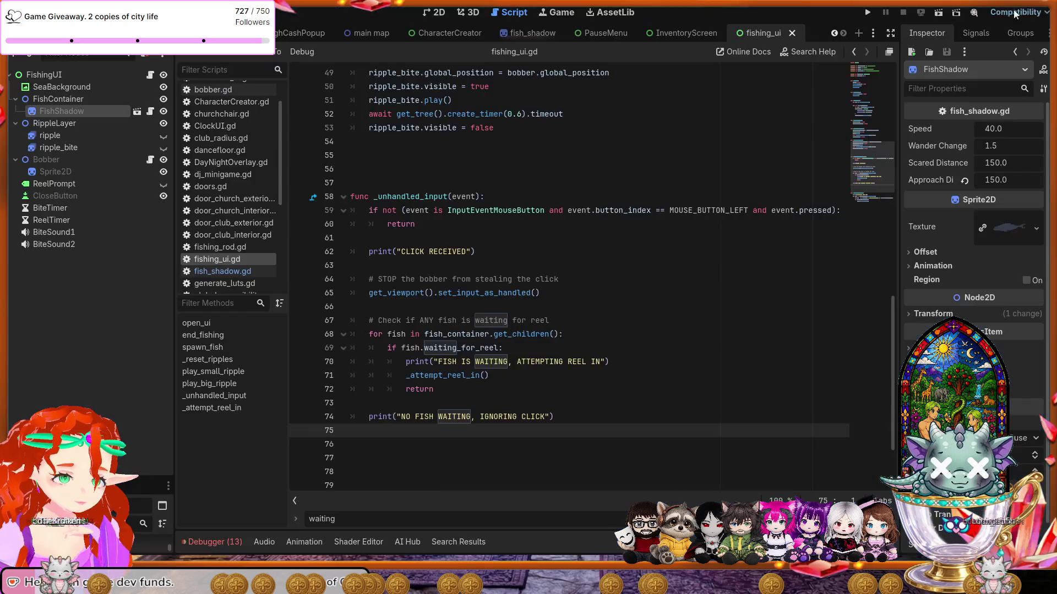
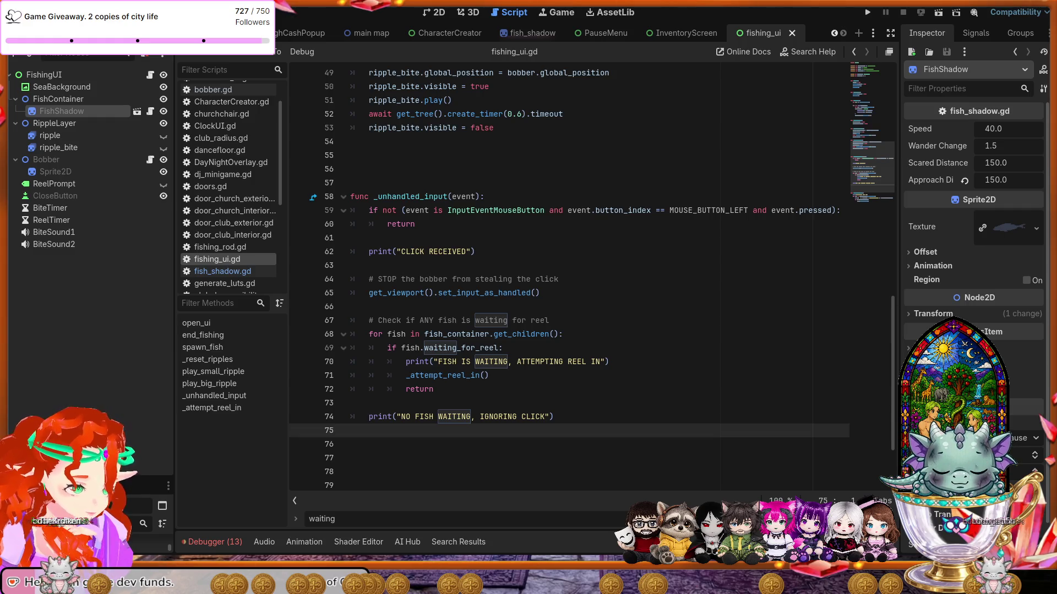
# Inspect the FishingUI, FishContainer, RippleLayer and Bobber nodes, then edit and save the fishing_ui script.
pyautogui.click(58, 99)
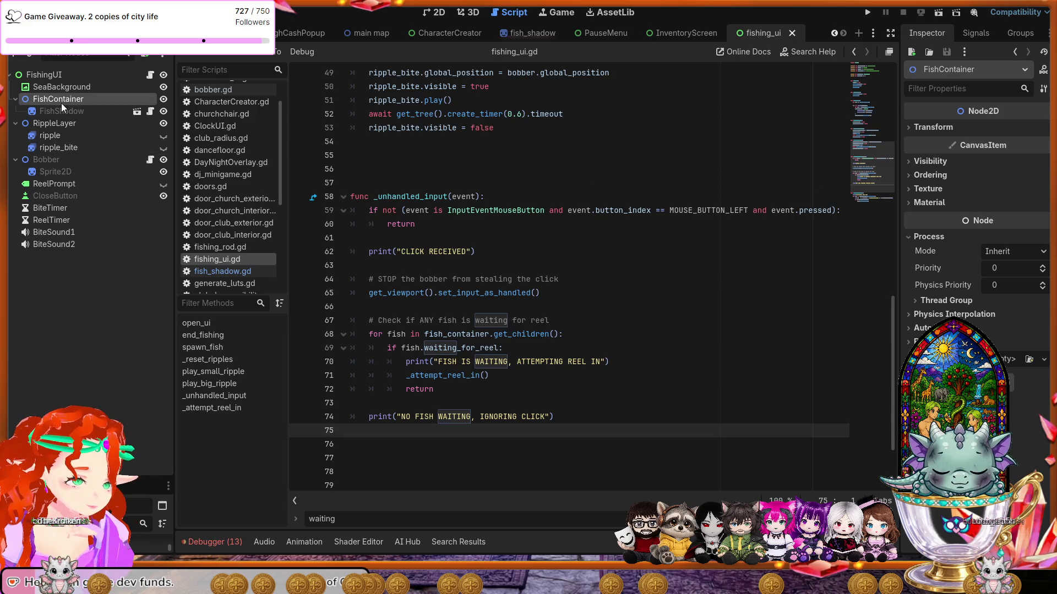
pyautogui.click(58, 124)
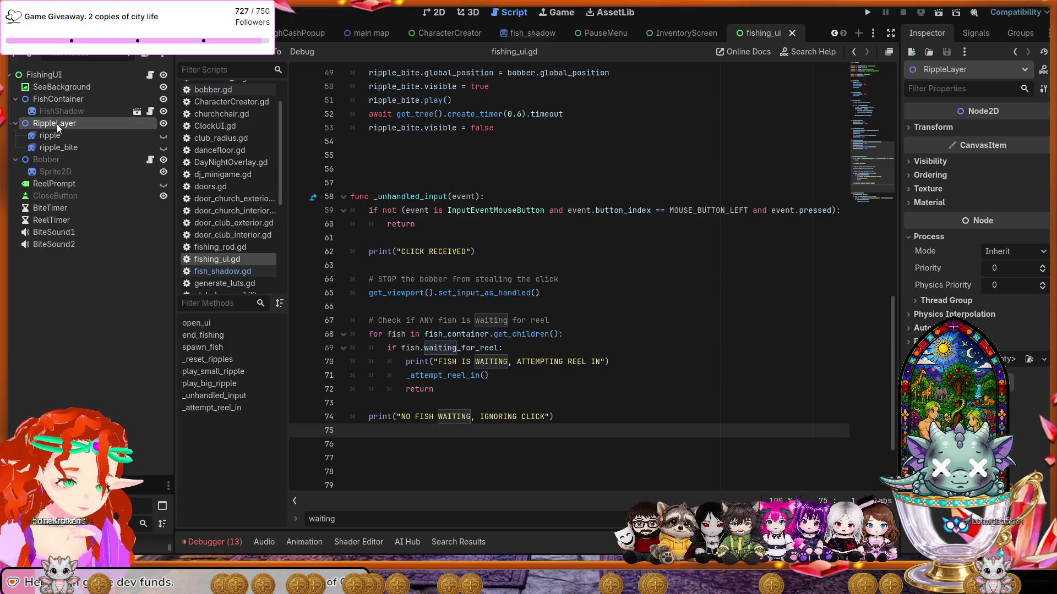
pyautogui.click(58, 159)
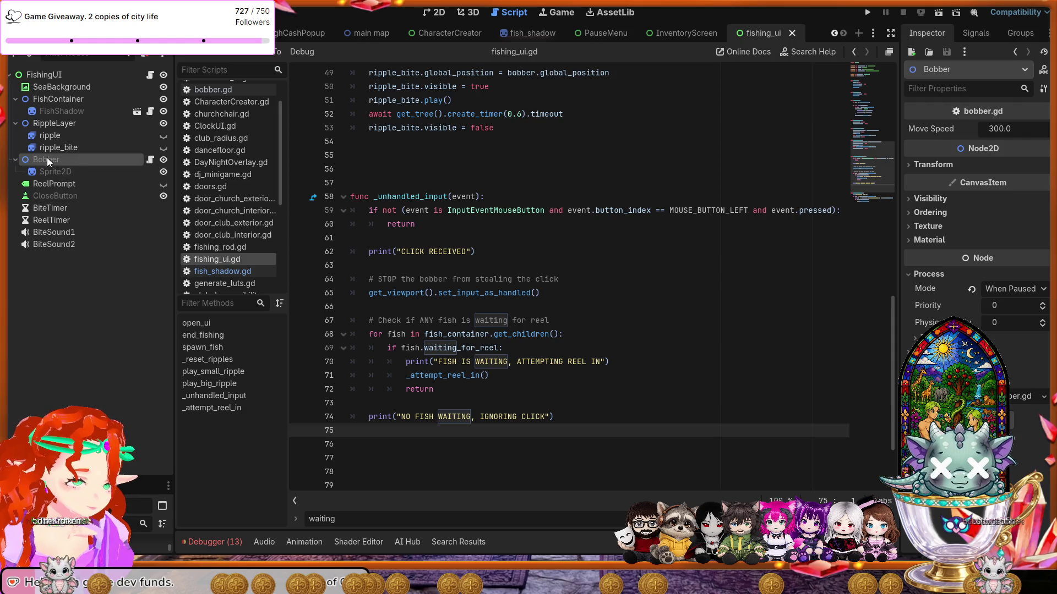
pyautogui.click(44, 76)
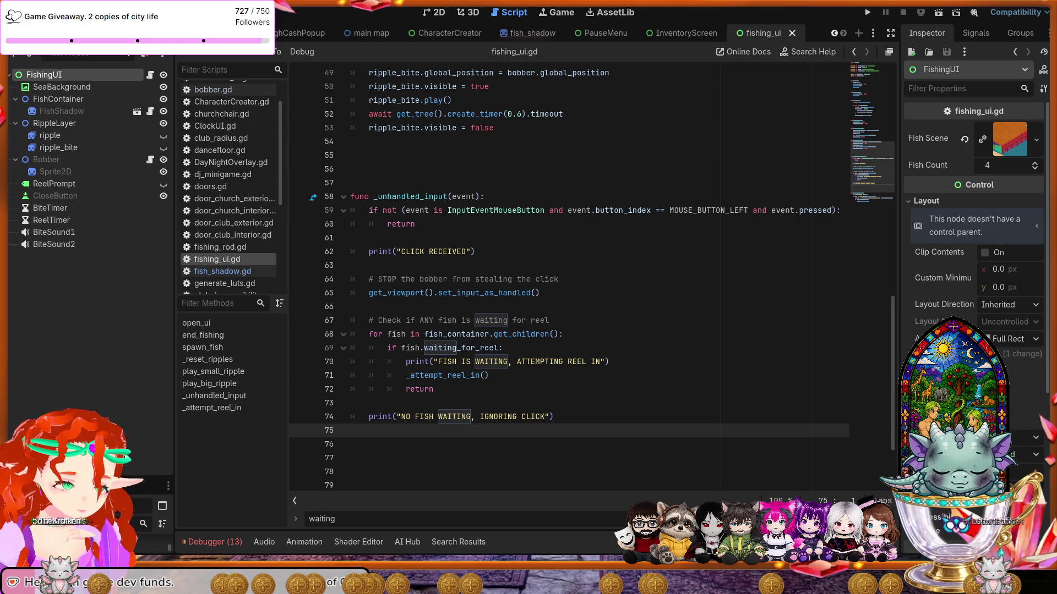
pyautogui.scroll(-2, 974, 247)
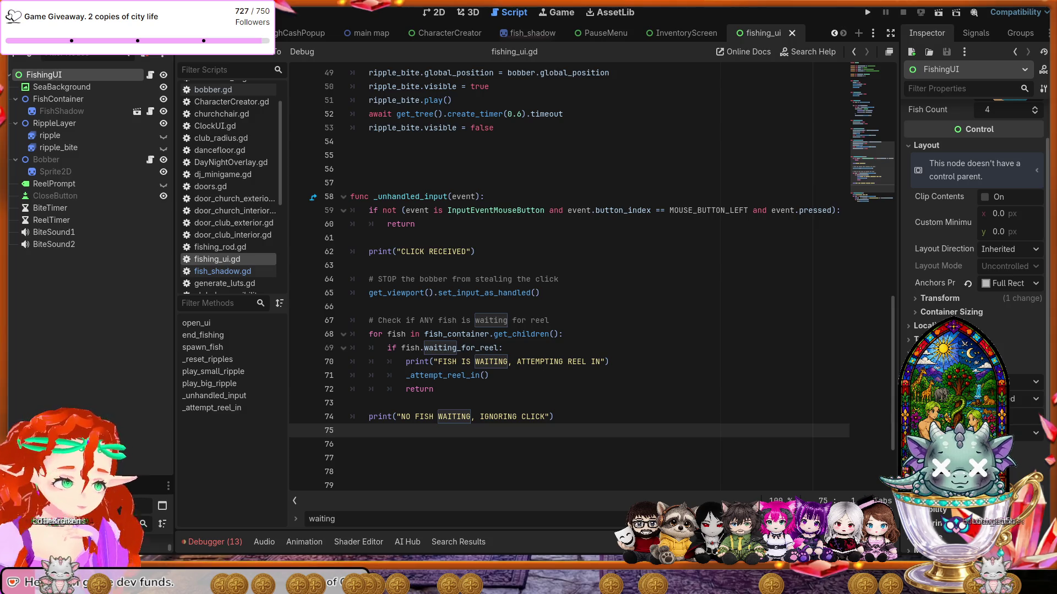
pyautogui.press('Delete')
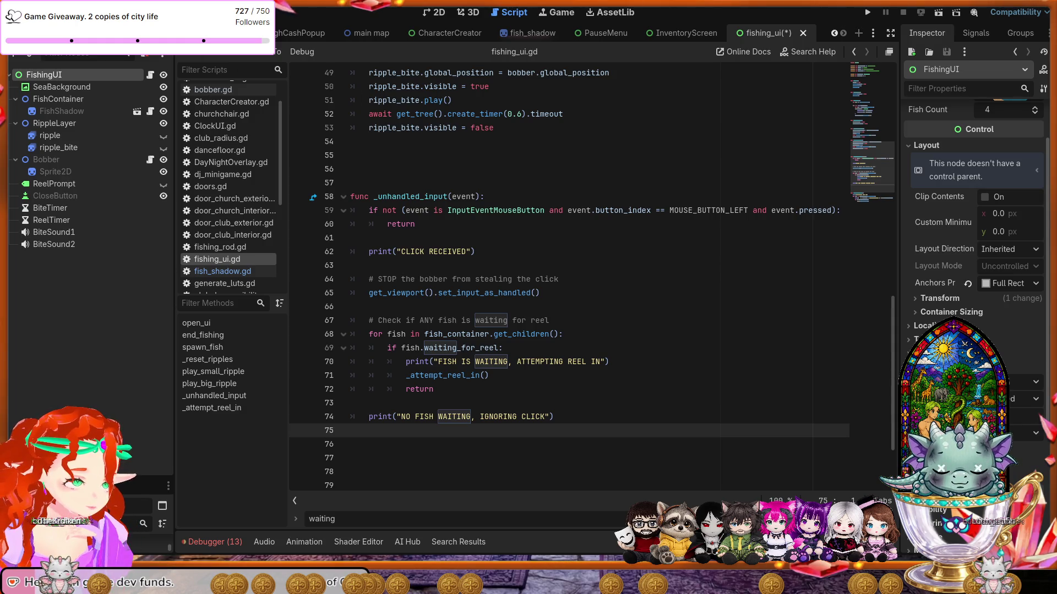
pyautogui.hotkey('ctrl', 's')
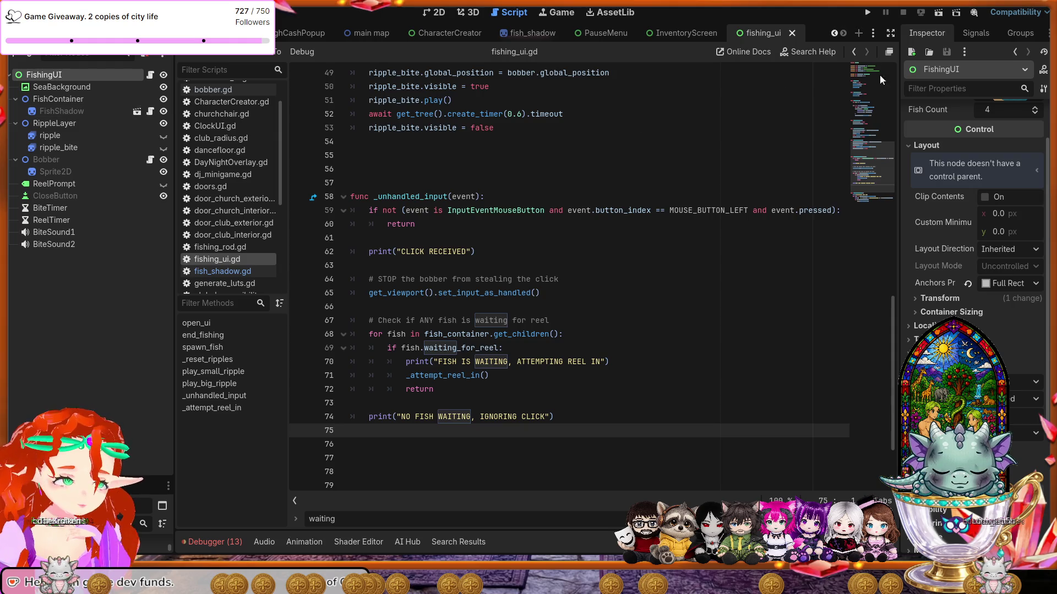
# Run the project, finish character creation with Ready?, and pause the game on the dock.
pyautogui.click(868, 14)
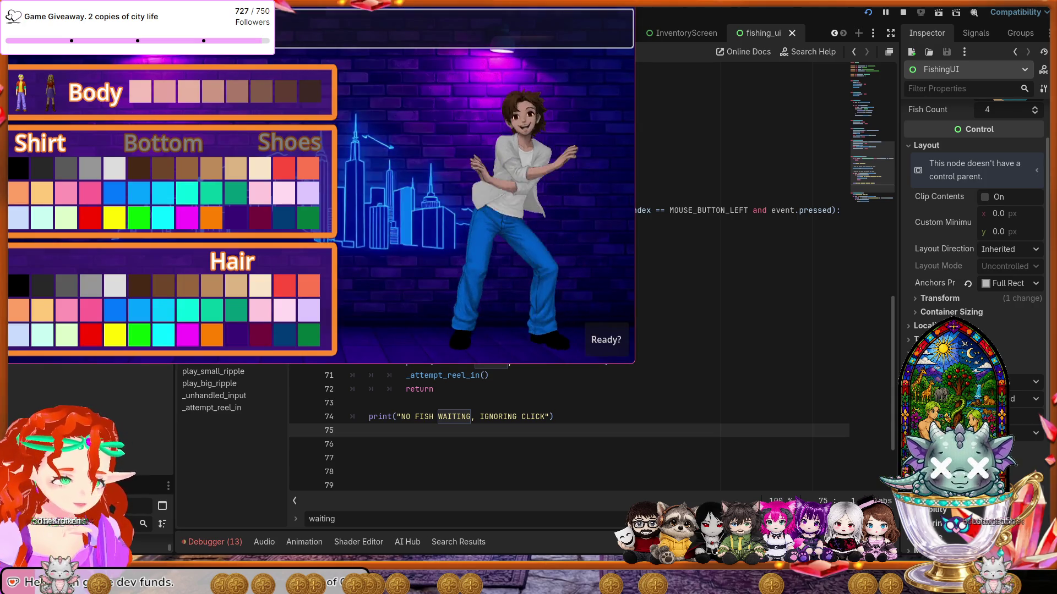
pyautogui.click(604, 337)
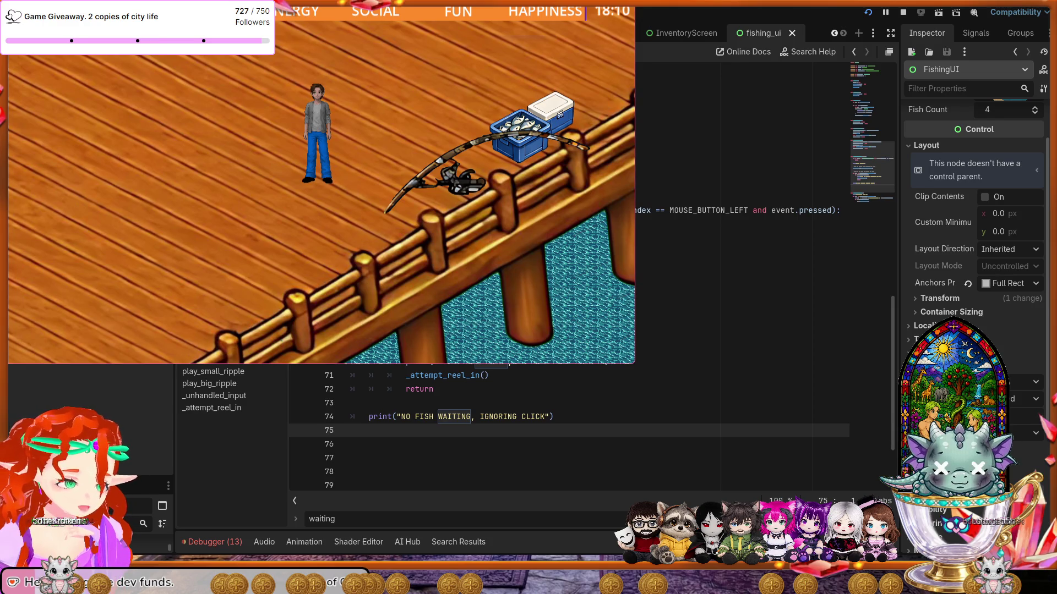
pyautogui.press('Escape')
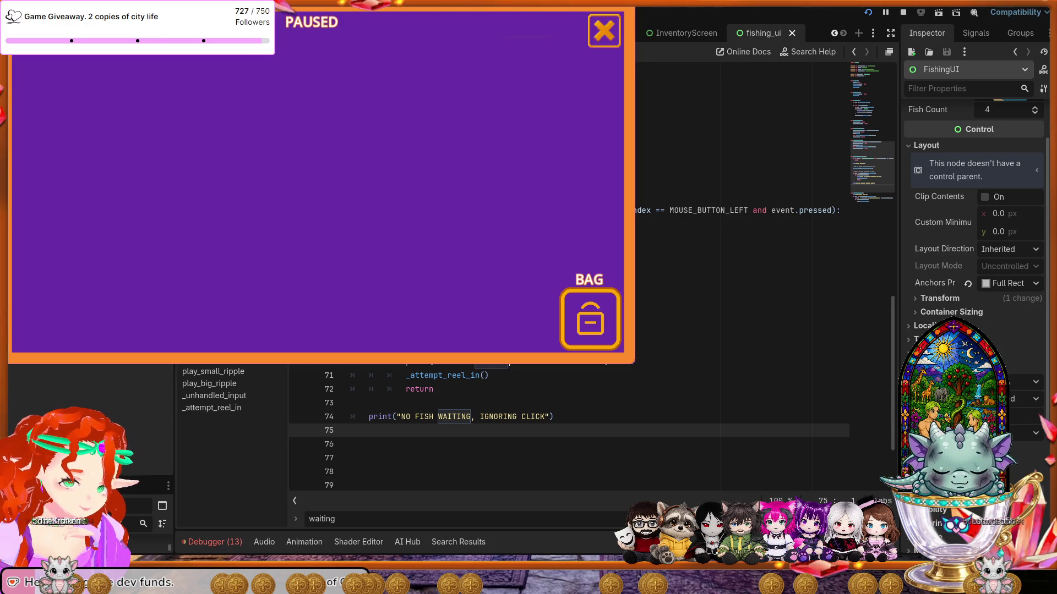
# Check the BAG inventory listing the Minnow at 3.2kg, Rare, then return to the dock.
pyautogui.click(590, 319)
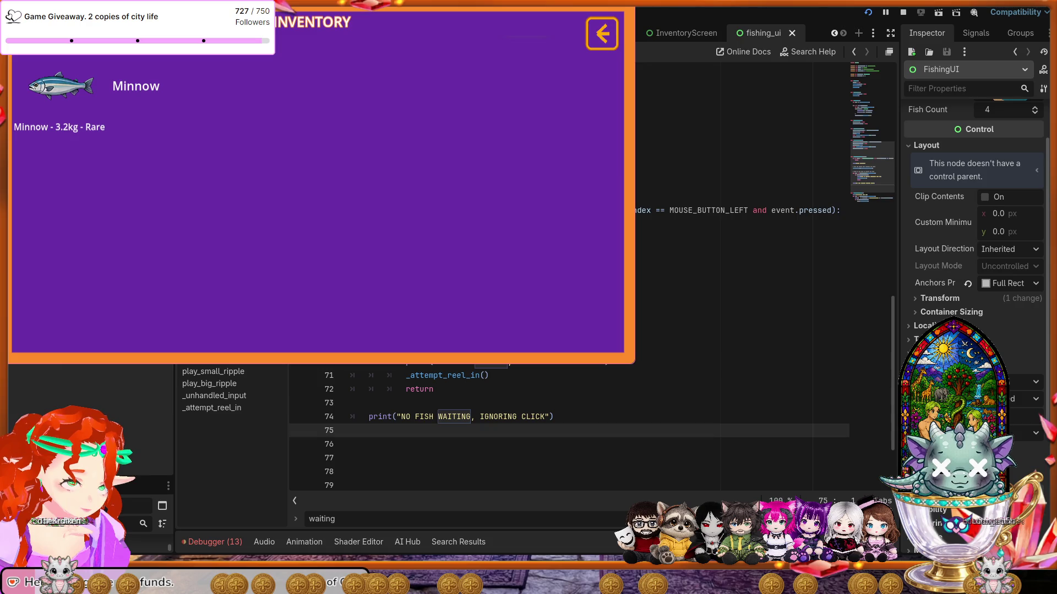
pyautogui.press('Escape')
pyautogui.press('Escape')
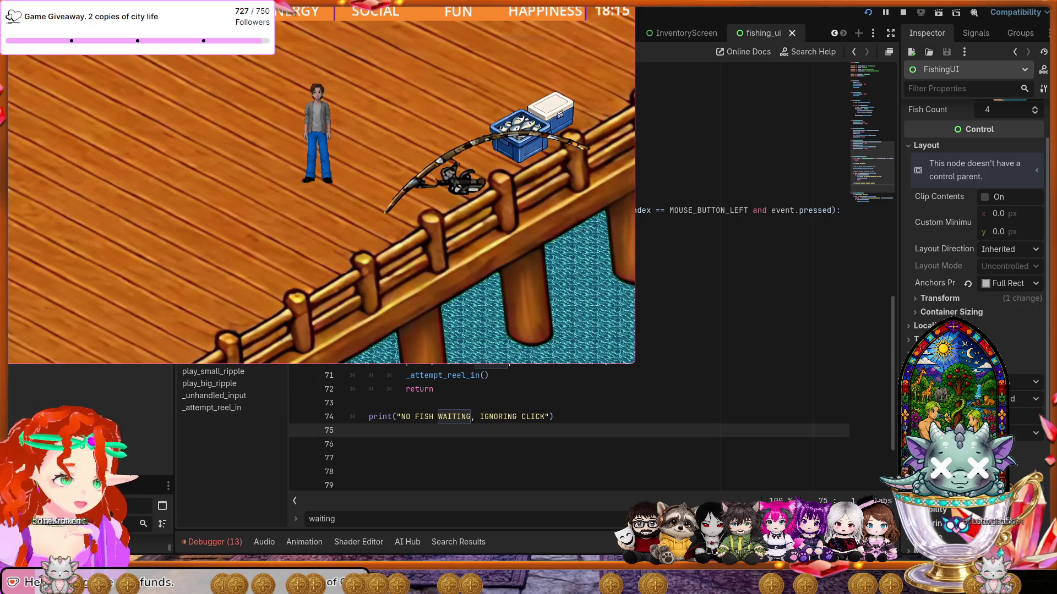
# Catch a 4.3kg Uncommon Moonfish, confirm it in the inventory, and return to the pause screen.
pyautogui.press('e')
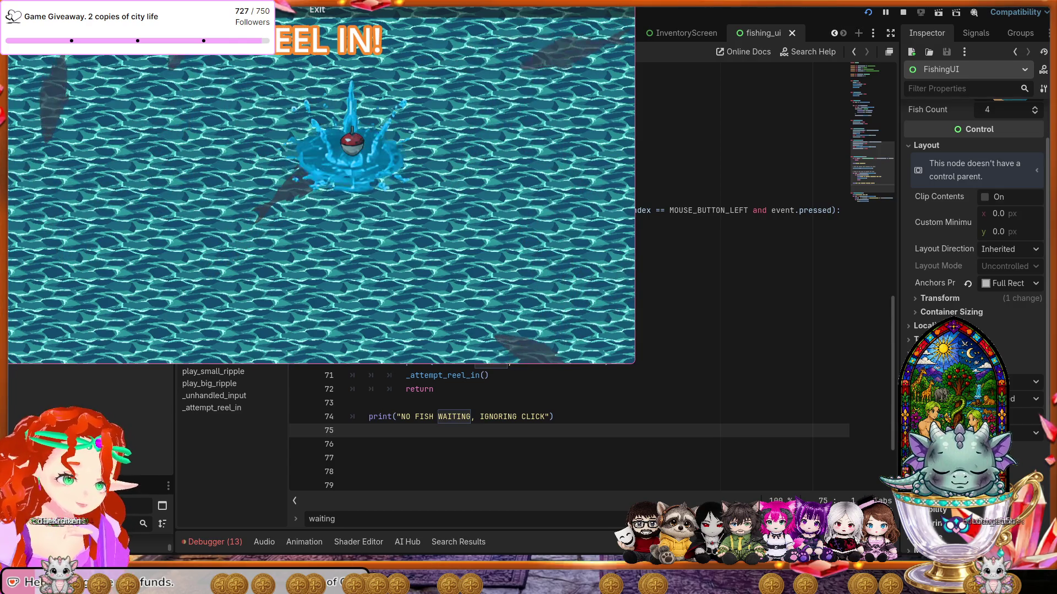
pyautogui.press('e')
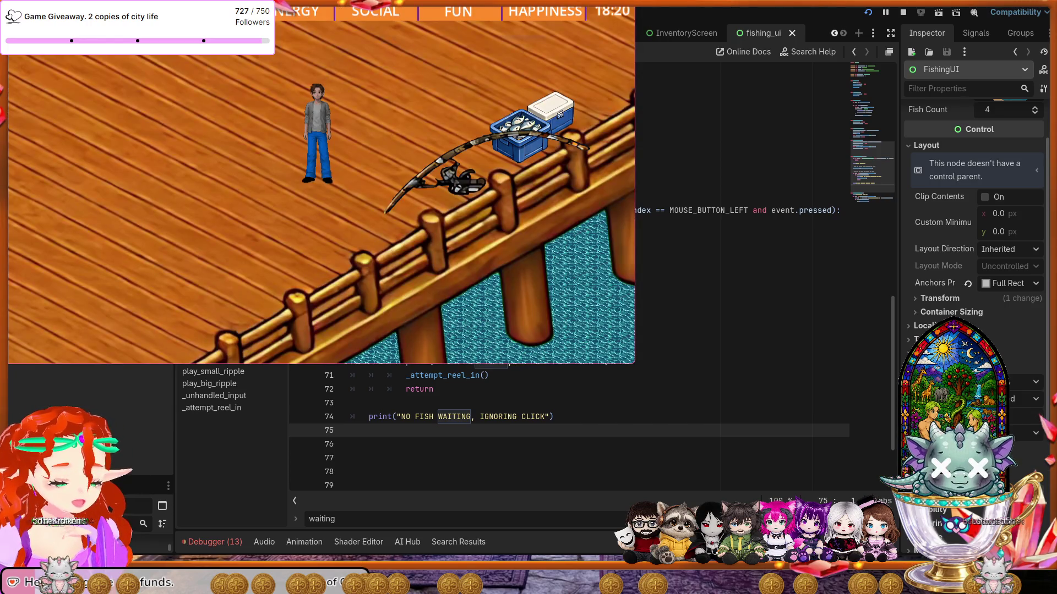
pyautogui.press('Escape')
pyautogui.press('i')
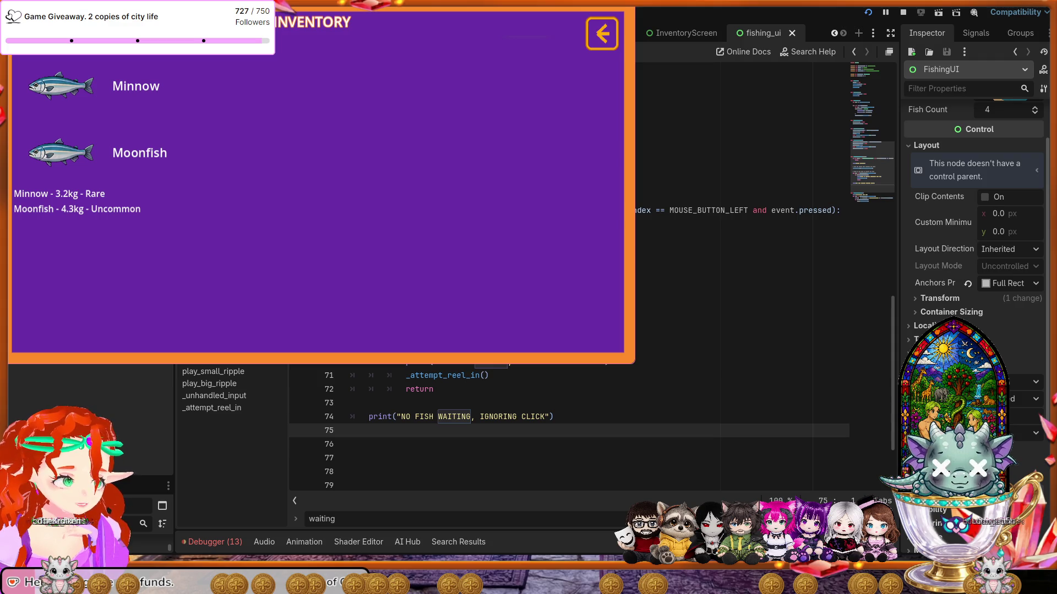
pyautogui.press('Escape')
pyautogui.press('Escape')
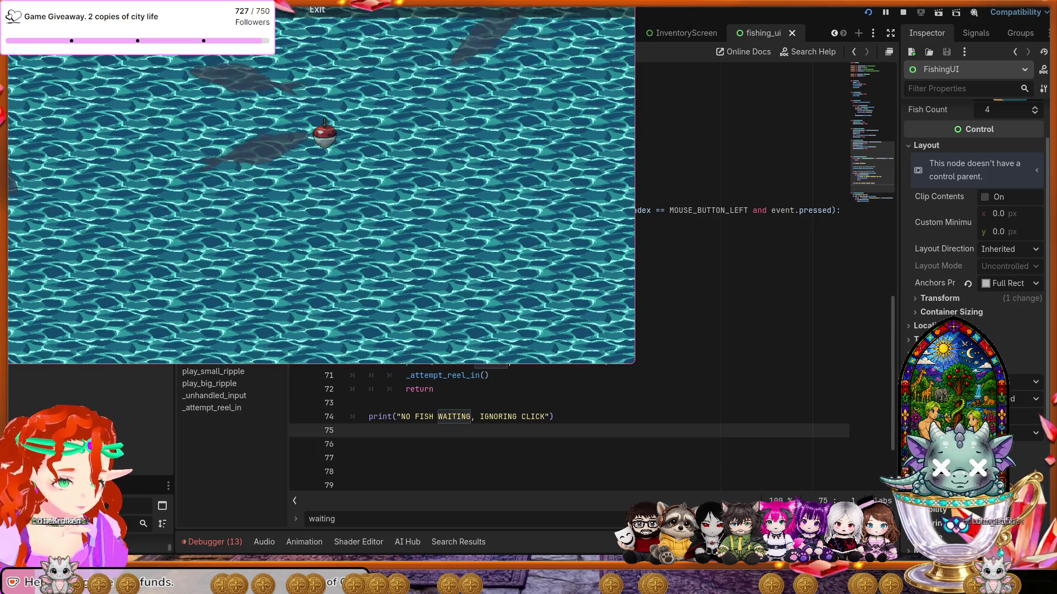
pyautogui.press('Escape')
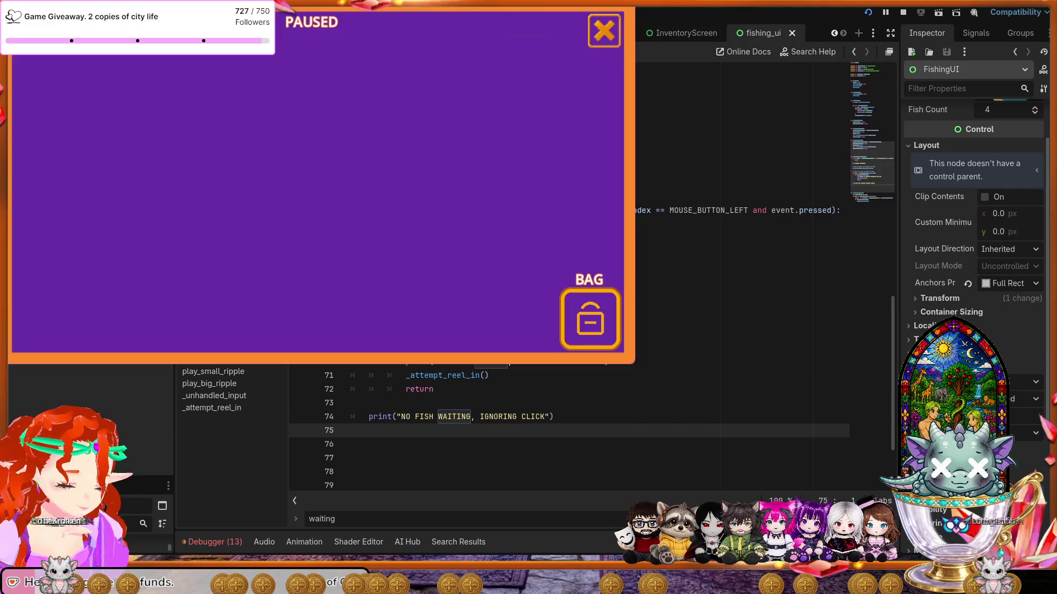
# Review the three catches, including the 3.8kg Uncommon Shadow Pike, then resume and cast again.
pyautogui.click(590, 319)
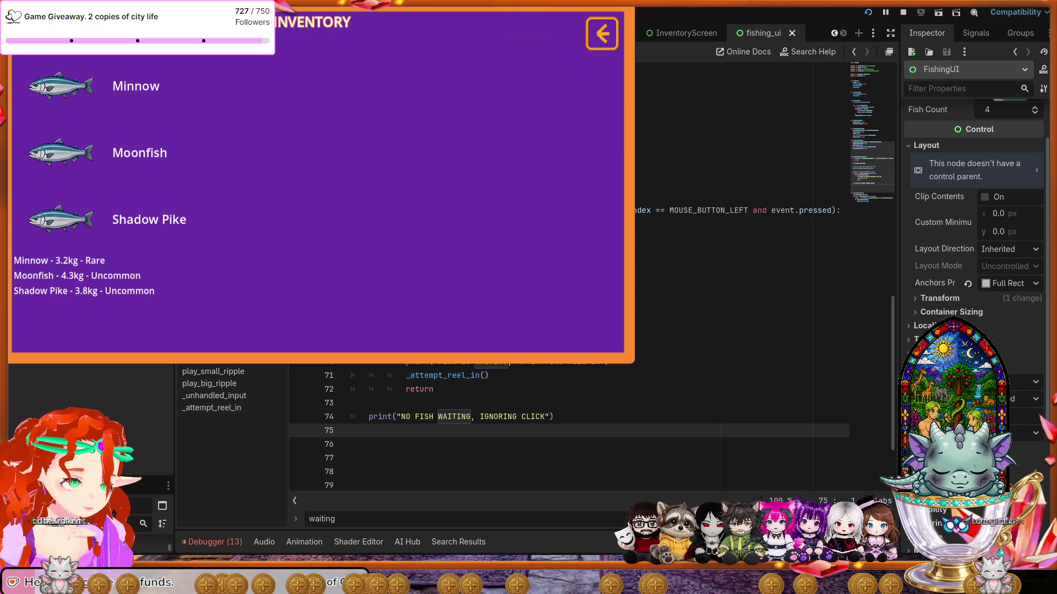
pyautogui.press('Escape')
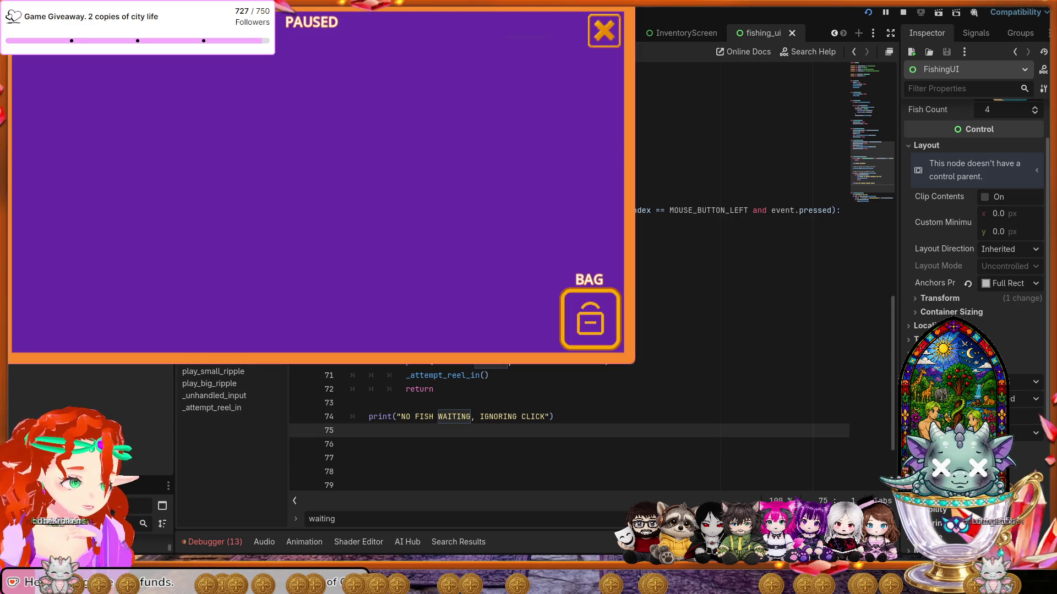
pyautogui.press('Escape')
pyautogui.press('e')
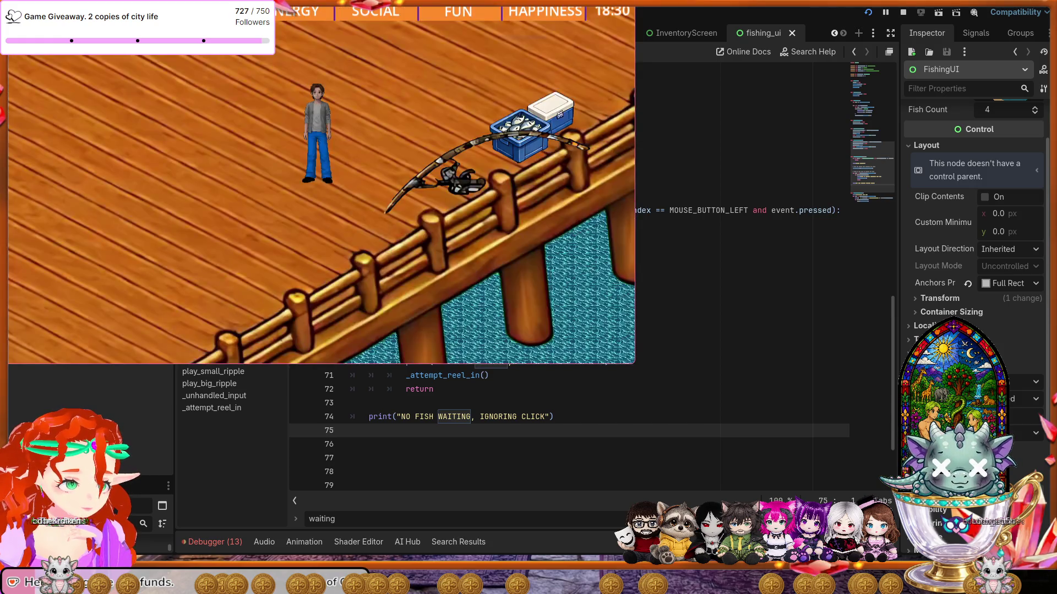
# Scroll through the five inventory catches, including the 3.3kg Legendary Silver Darter and 1.5kg Uncommon Moonfish.
pyautogui.press('Escape')
pyautogui.click(590, 320)
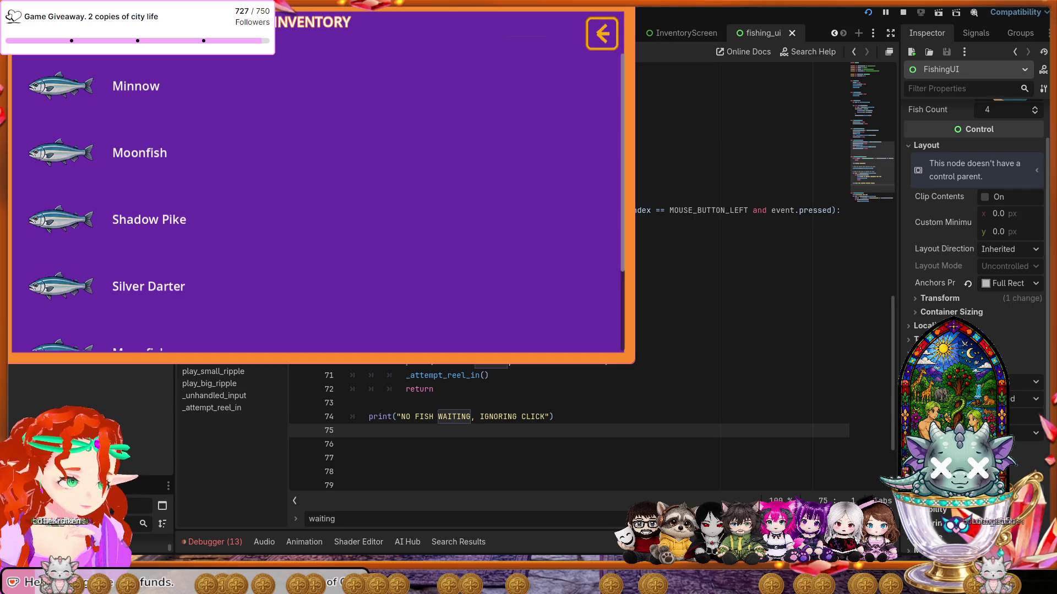
pyautogui.scroll(-3, 316, 192)
pyautogui.scroll(1, 316, 193)
pyautogui.scroll(1, 317, 192)
pyautogui.scroll(-2, 317, 193)
pyautogui.scroll(2, 316, 192)
pyautogui.scroll(-2, 317, 193)
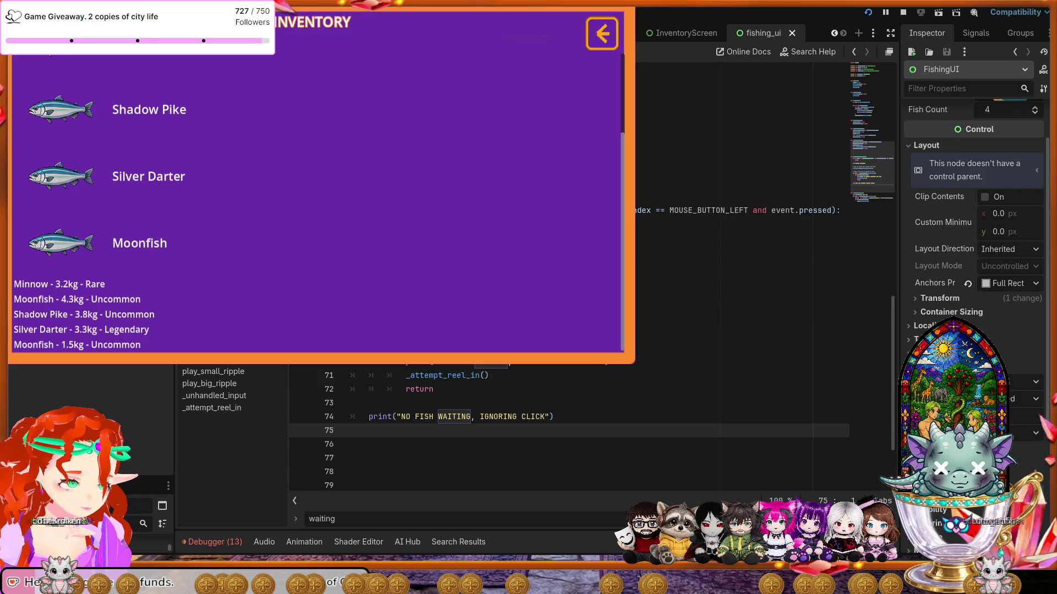
pyautogui.scroll(1, 316, 204)
pyautogui.scroll(-1, 317, 204)
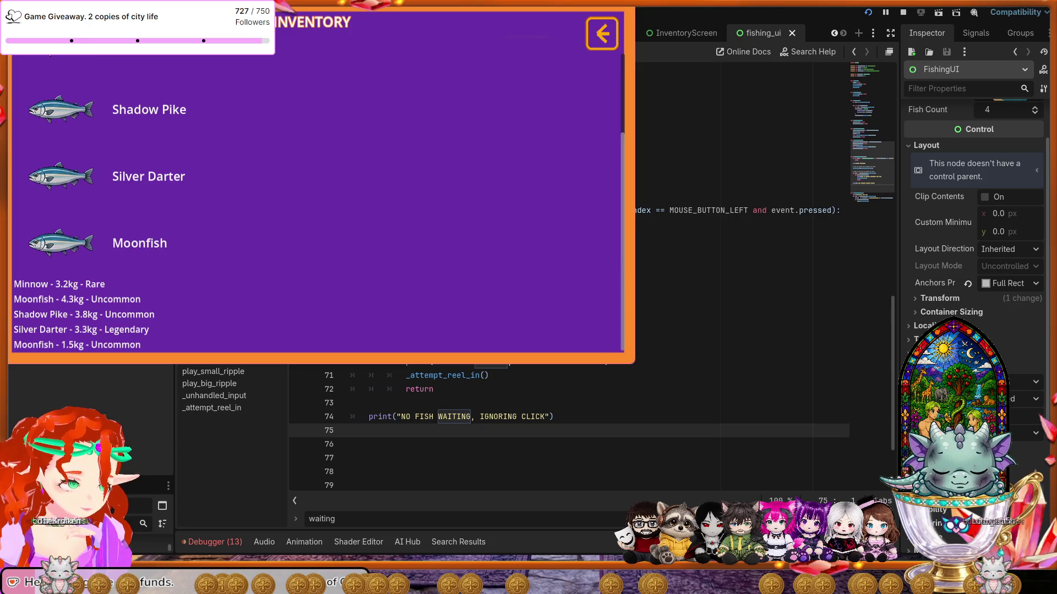
pyautogui.scroll(3, 316, 209)
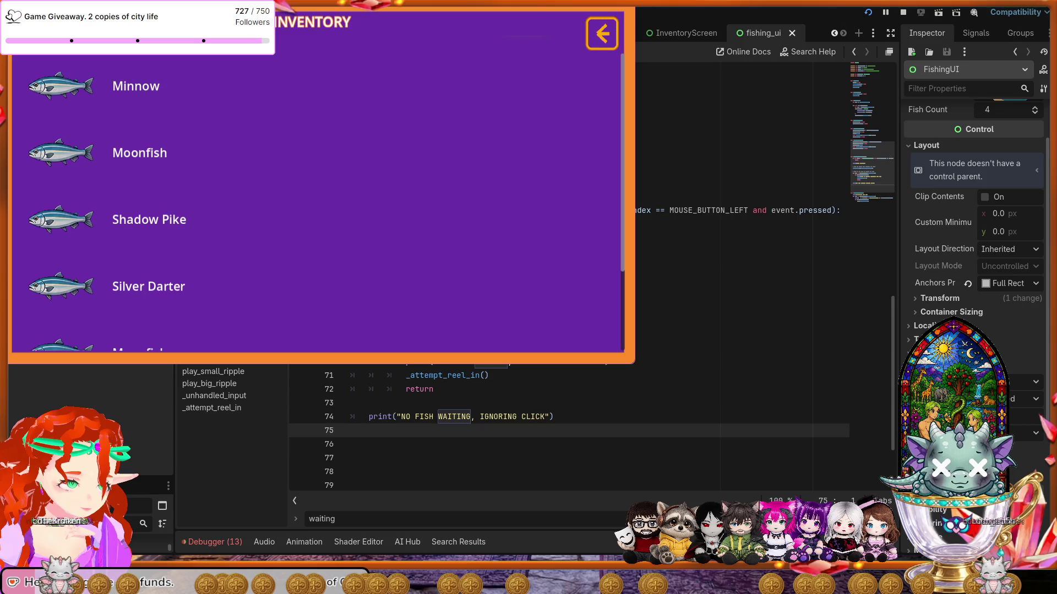
pyautogui.scroll(-3, 317, 203)
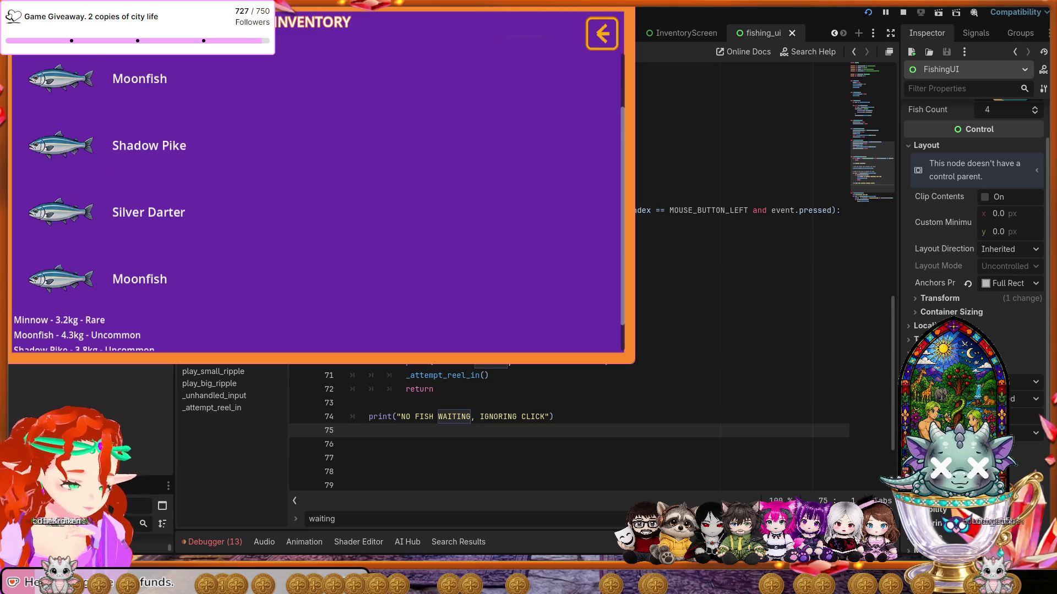